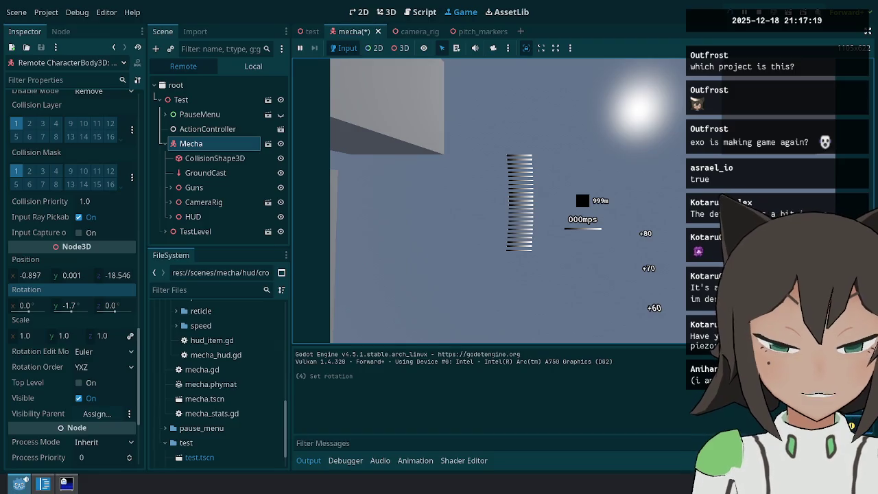
Step: Strafe the mecha sideways with A and back with D, then pause the game with Esc
key(a)
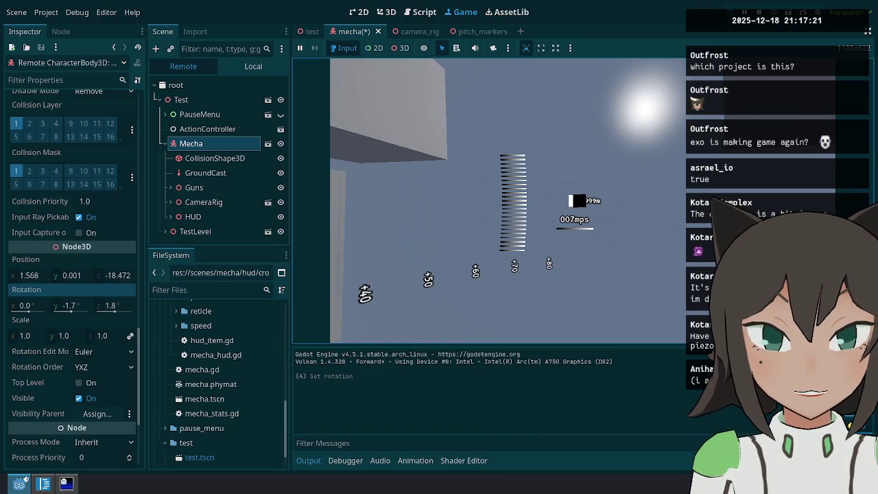
key(d)
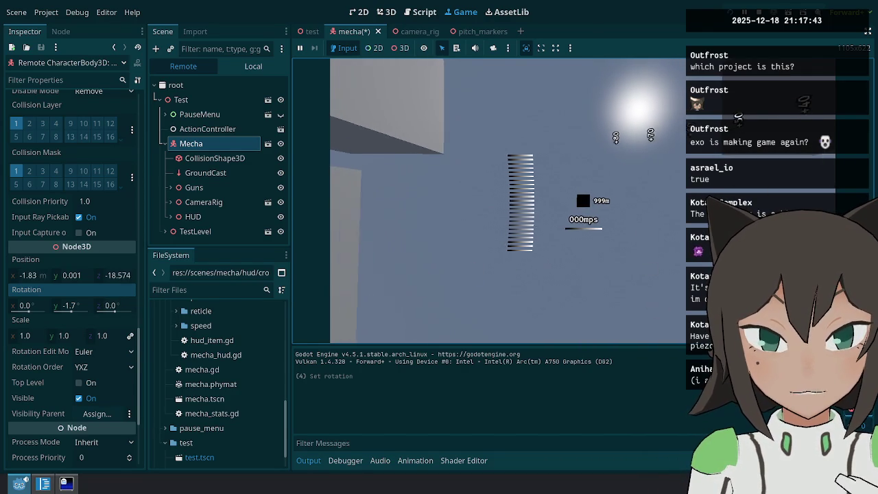
key(Escape)
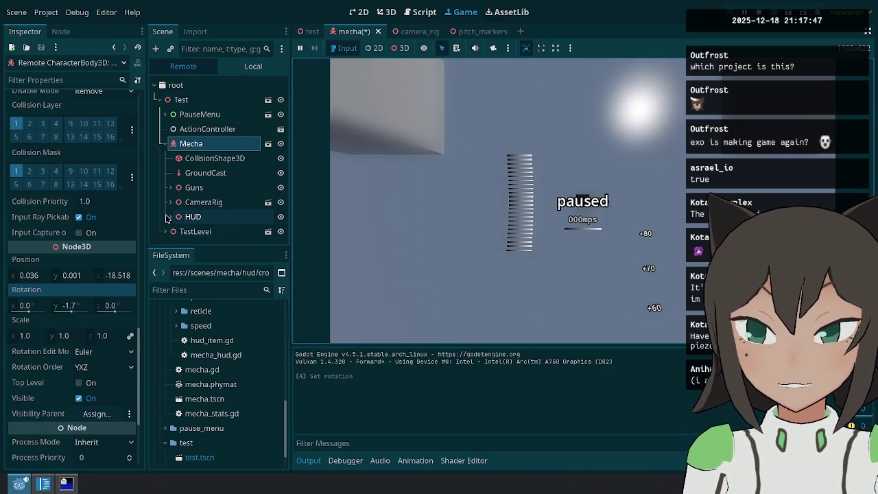
Step: Expand HUD in the Remote tree and inspect the live PitchMarkers node
click(165, 217)
scroll(189, 204, down, 3)
click(219, 178)
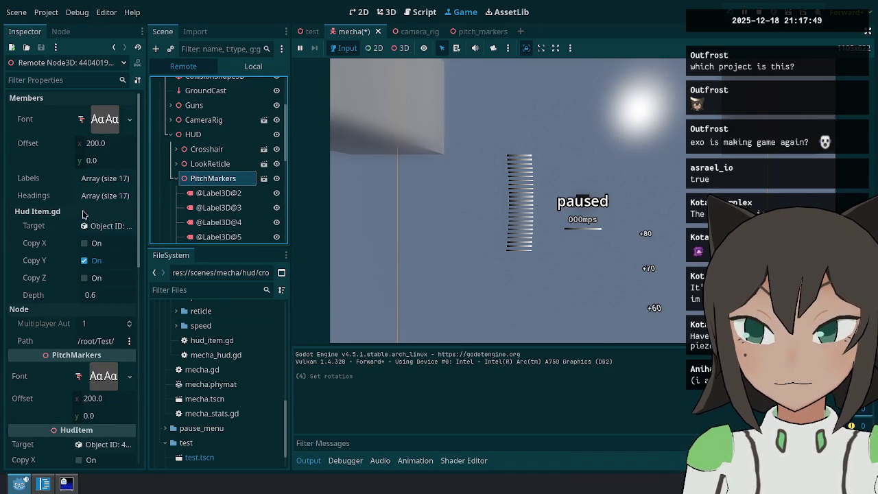
scroll(69, 247, down, 3)
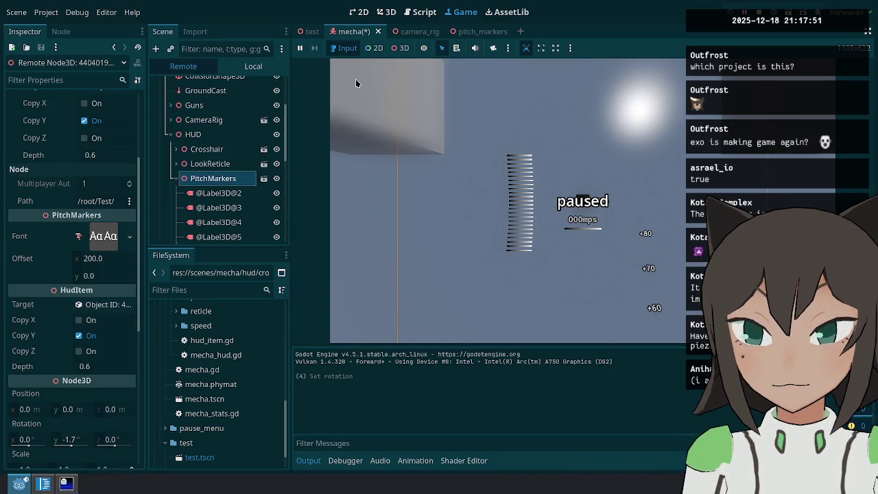
Step: In the Local tree, select PitchMarkers and open its pitch_markers.gd script
click(253, 66)
scroll(209, 185, down, 2)
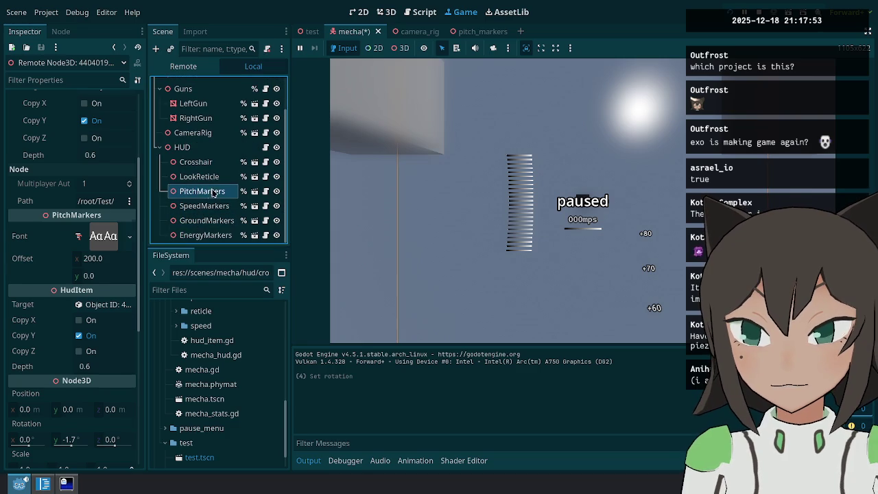
click(213, 192)
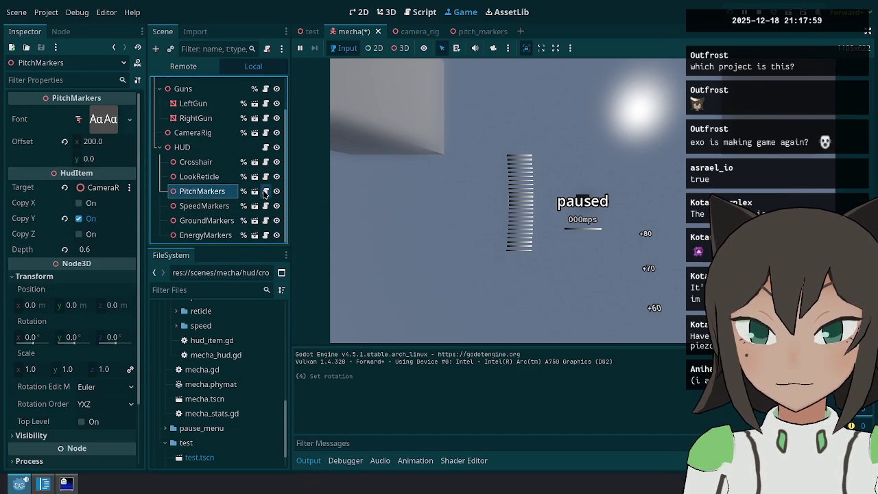
click(265, 194)
scroll(656, 188, down, 3)
scroll(656, 186, down, 3)
scroll(543, 191, up, 3)
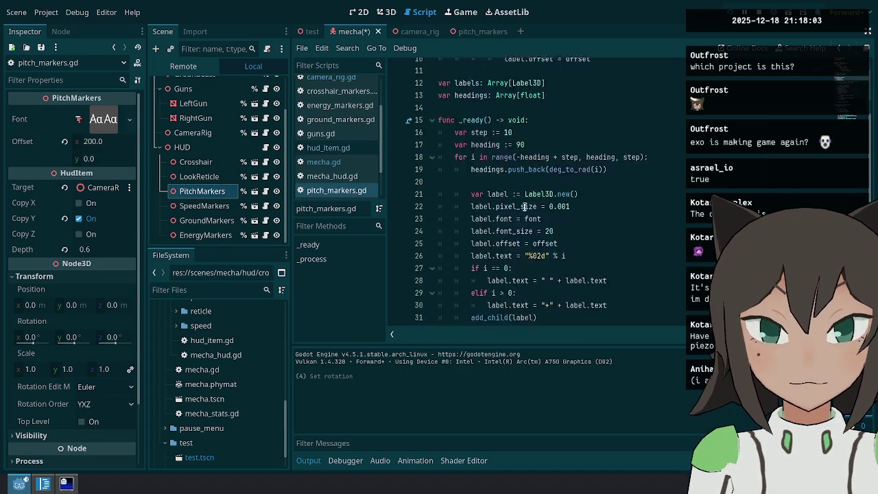
Step: Open hud_item.gd at _process and select global_rotation on line 32
scroll(544, 190, down, 4)
ctrl+click(499, 246)
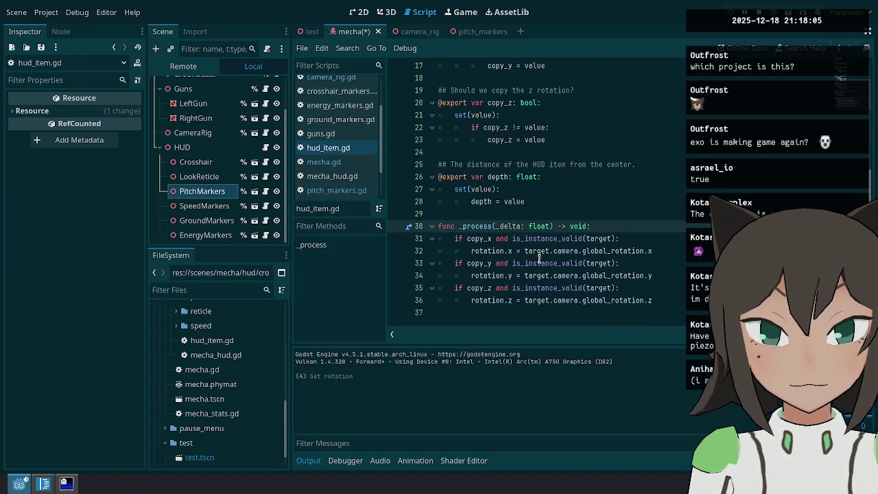
double_click(603, 251)
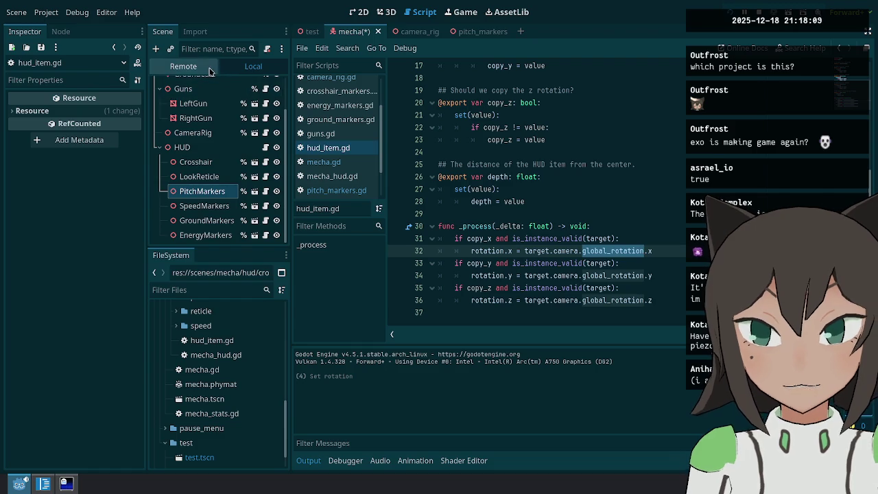
Step: In the Remote tree, expand CameraRig, CameraShake and CameraFollow to select the live Camera
click(185, 67)
scroll(192, 157, up, 1)
click(170, 139)
click(175, 155)
click(181, 169)
click(200, 184)
Step: Resume the embedded game briefly to test the camera, then pause it with Esc
click(386, 12)
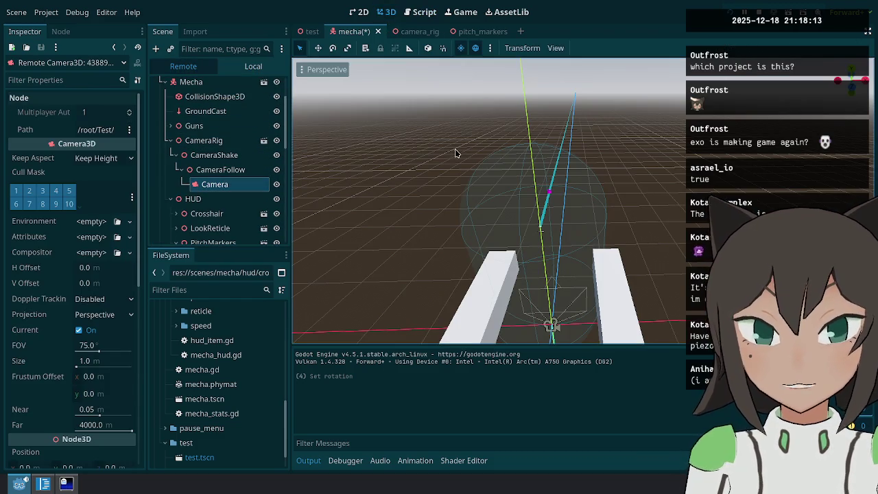
click(461, 12)
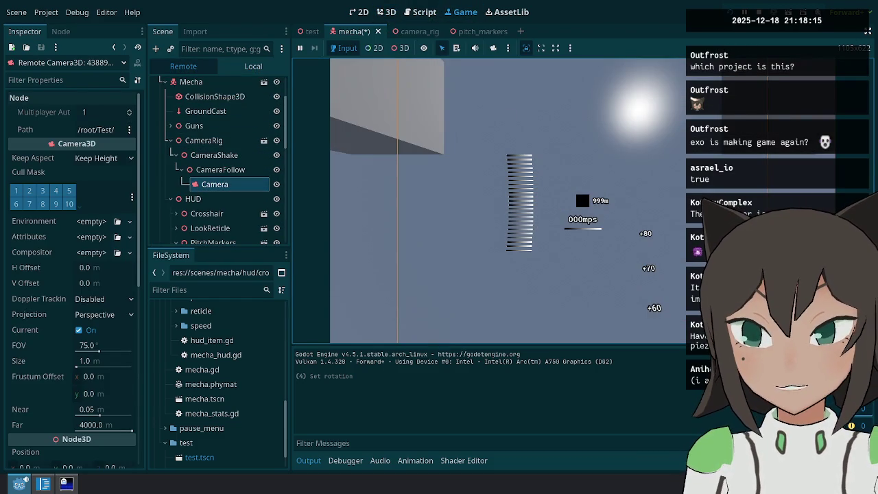
scroll(103, 206, down, 5)
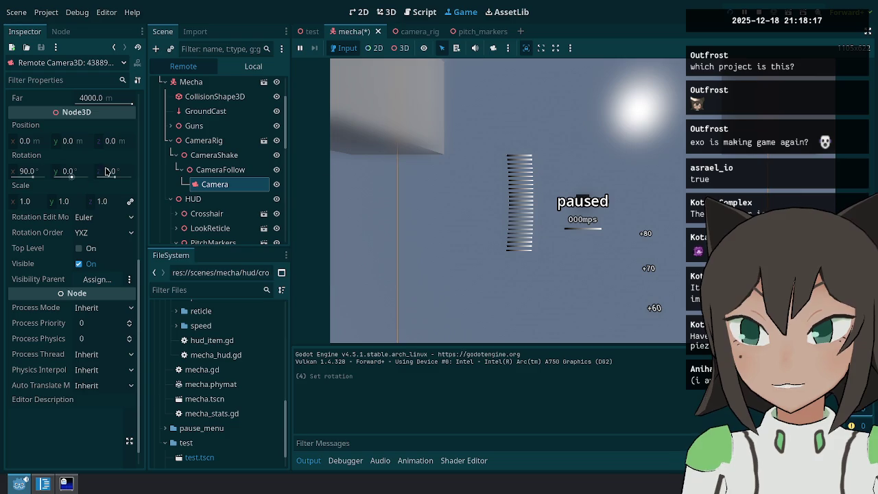
click(582, 209)
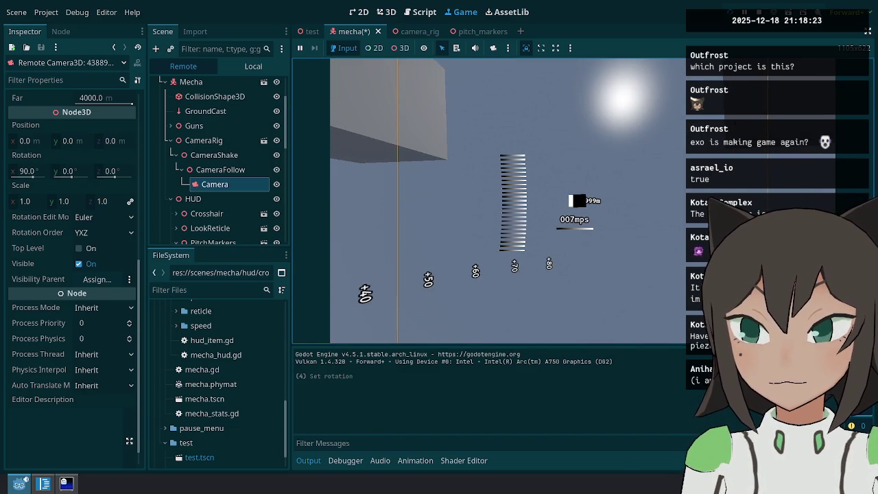
key(Escape)
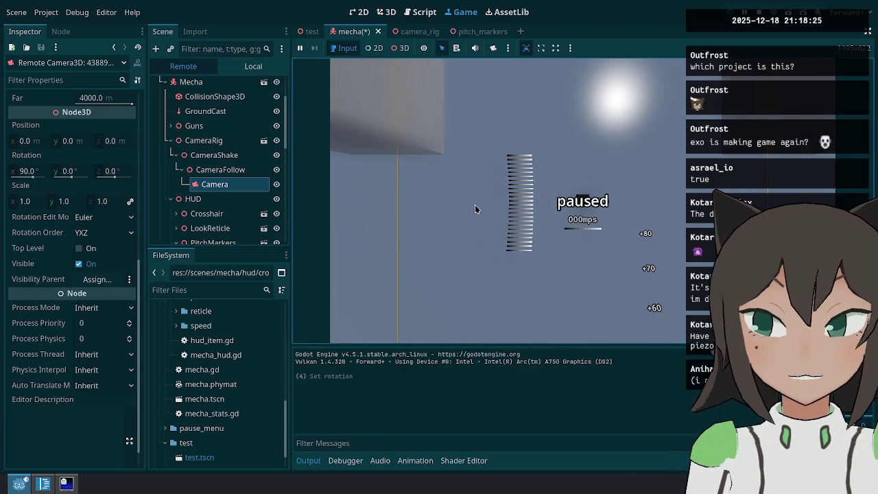
Step: Add an 'if name == "PitchMarkers":' check at the top of _process in hud_item.gd
click(420, 12)
click(662, 253)
click(647, 226)
key(Return)
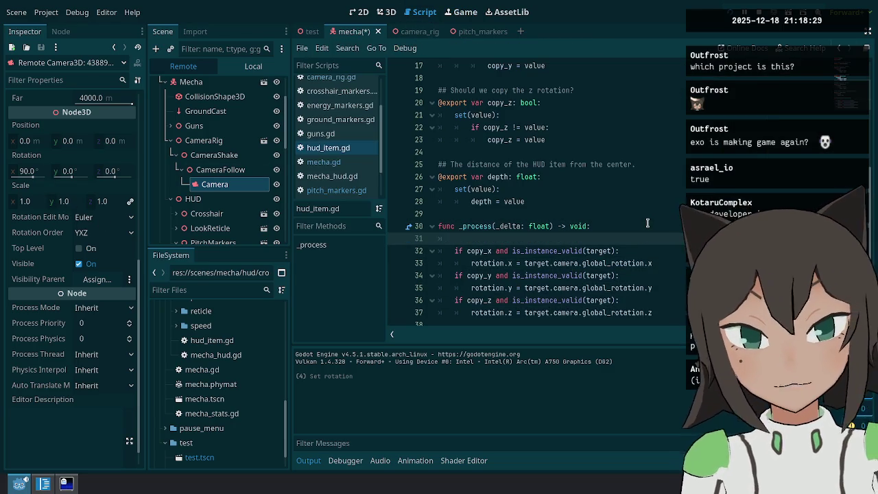
text(rslj)
key(BackSpace)
key(BackSpace)
key(BackSpace)
text(if name)
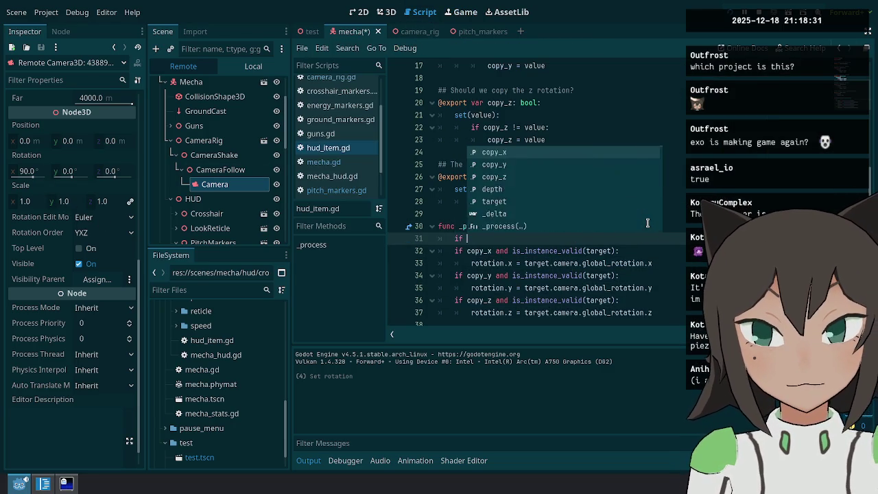
text( == "PitchMarkers")
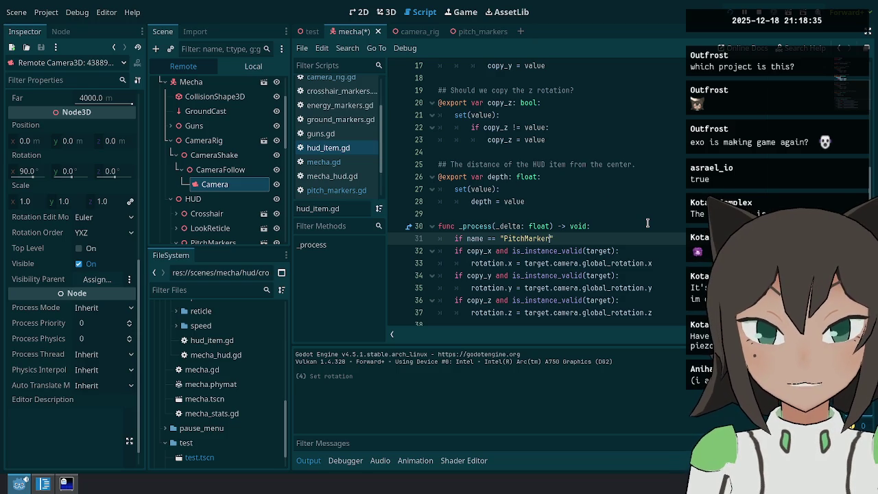
text(:)
key(Return)
Step: Print target.camera.global_rotation inside that check, save the script and rerun the game
text((target.c)
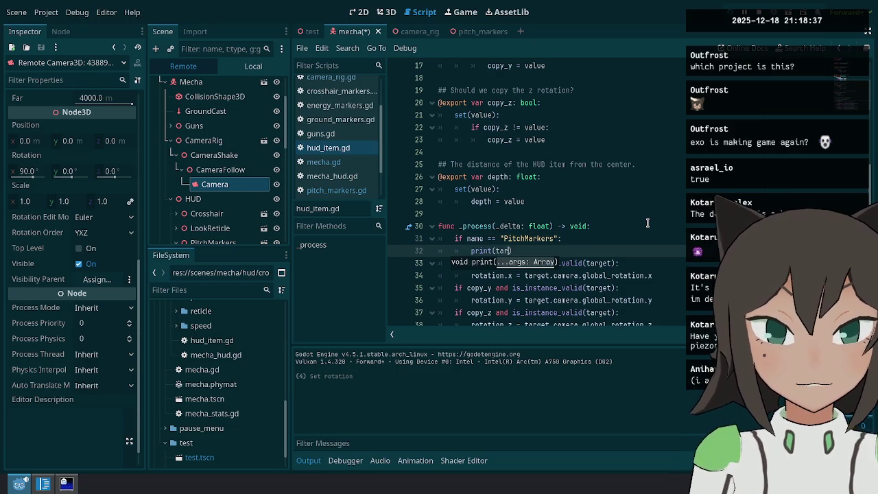
text(amera.global)
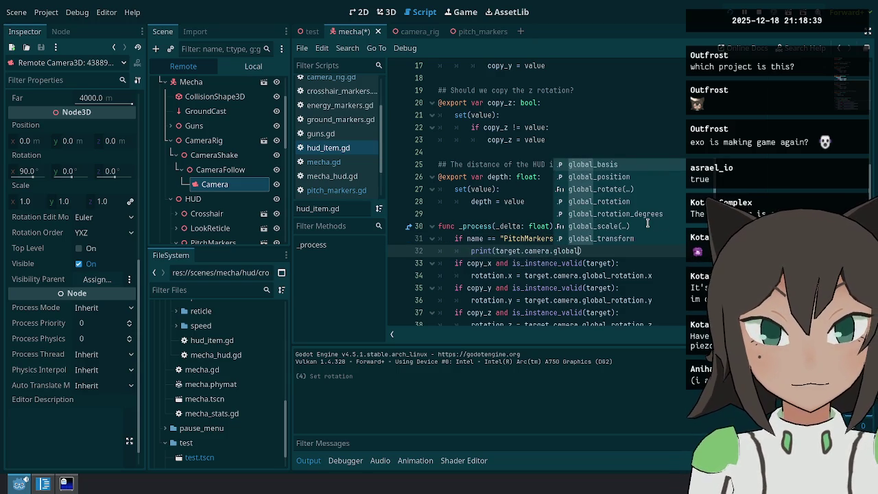
key(Down)
key(Down)
key(Down)
key(Return)
key(ctrl+s)
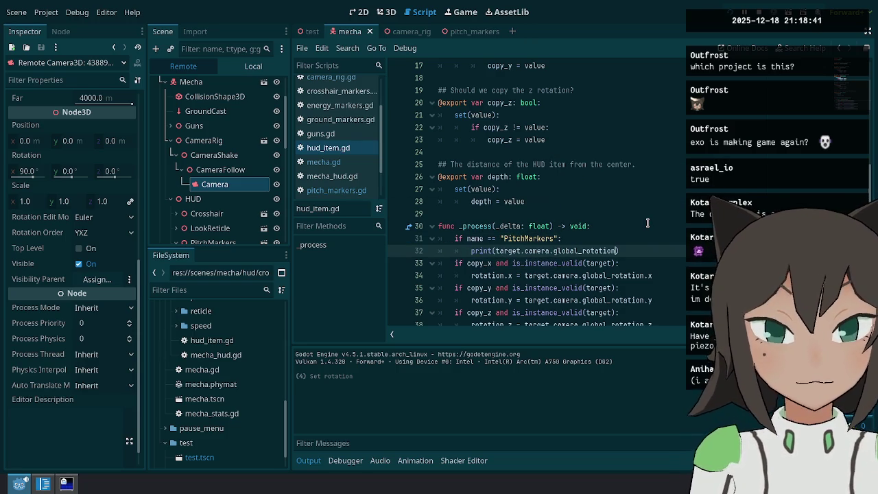
key(F5)
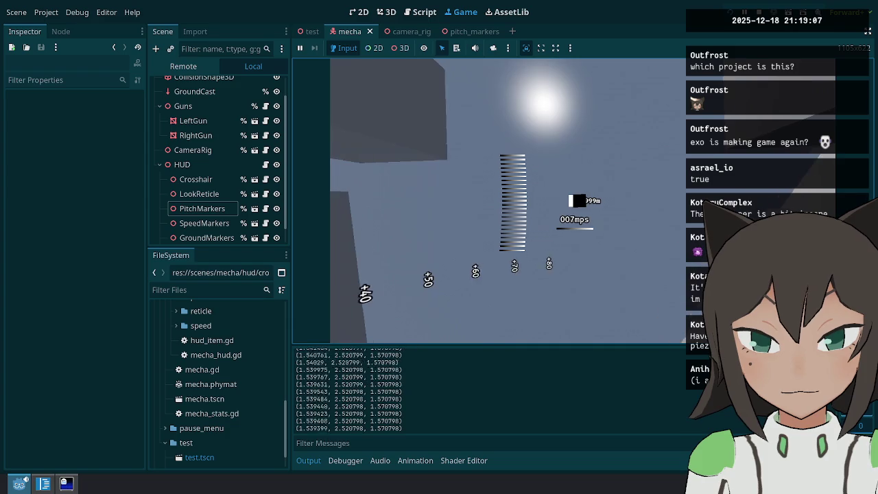
Step: Pause, resume and pause the game again while Output logs rotation (1.570796, 0.930001, 0.0)
key(Escape)
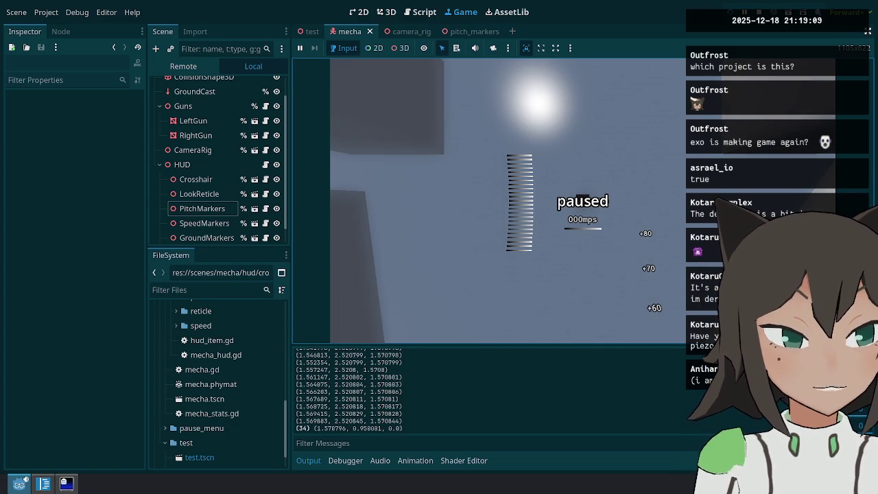
key(Escape)
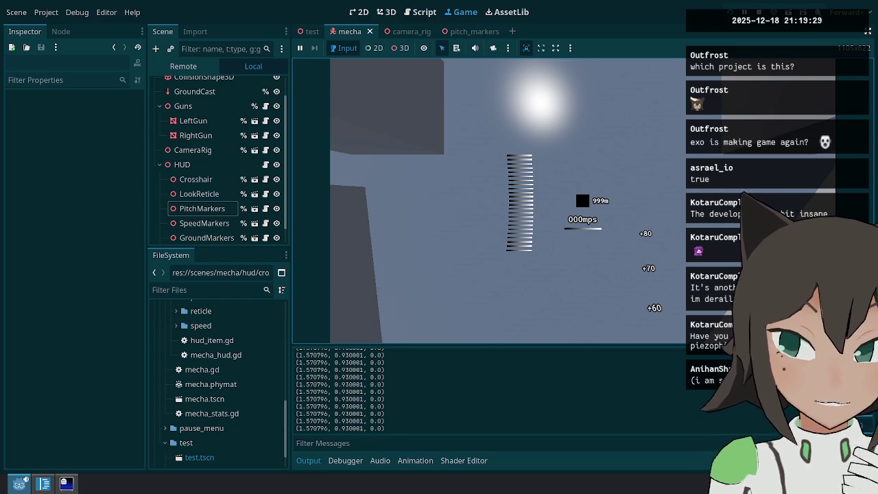
key(Escape)
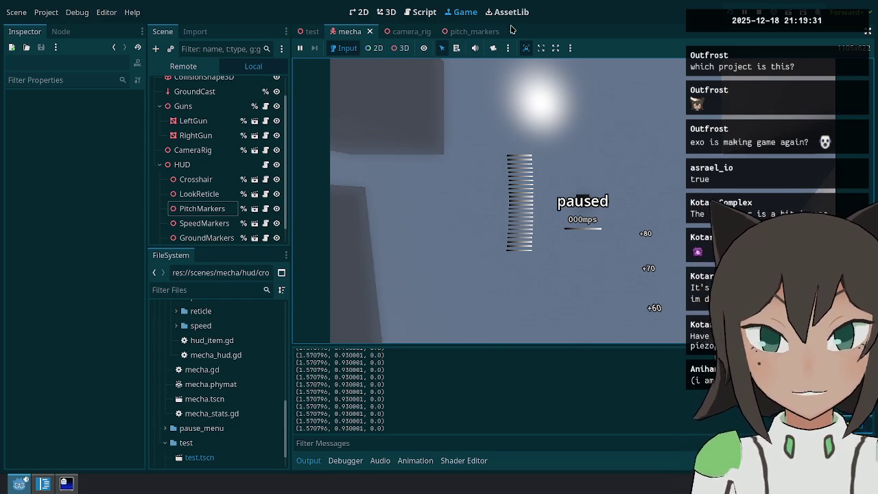
Step: Wrap the printed camera rotation in a rad_to_deg call
click(424, 12)
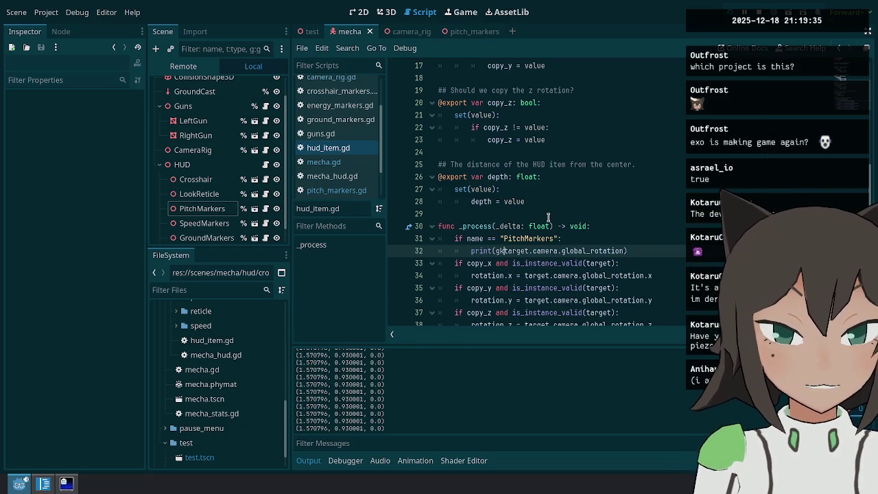
text(ge)
key(BackSpace)
key(BackSpace)
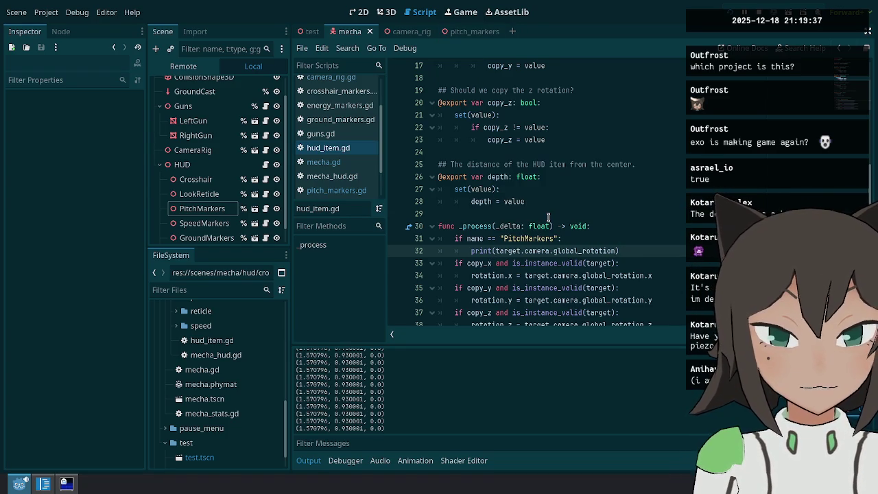
text(rad_)
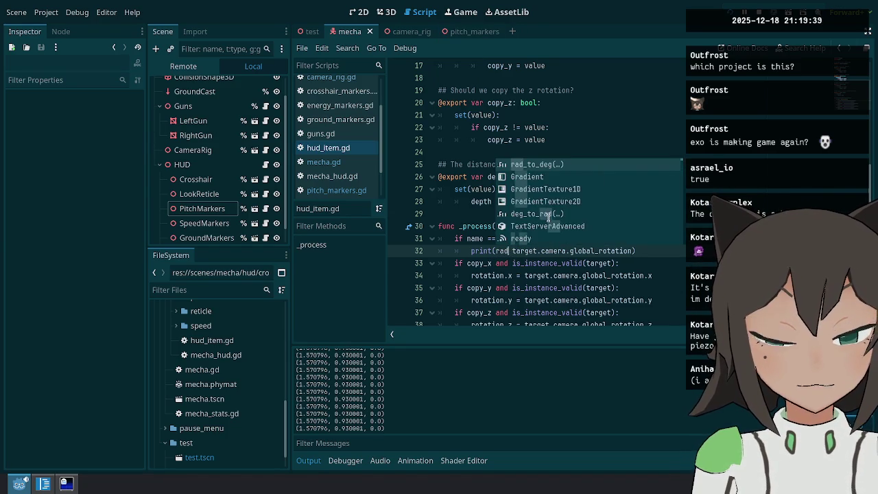
key(Return)
key(BackSpace)
text(()
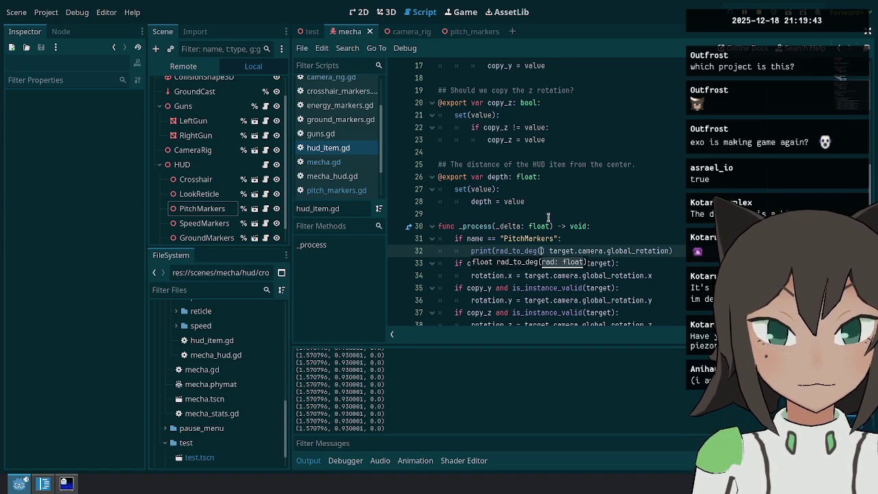
key(BackSpace)
key(BackSpace)
text())
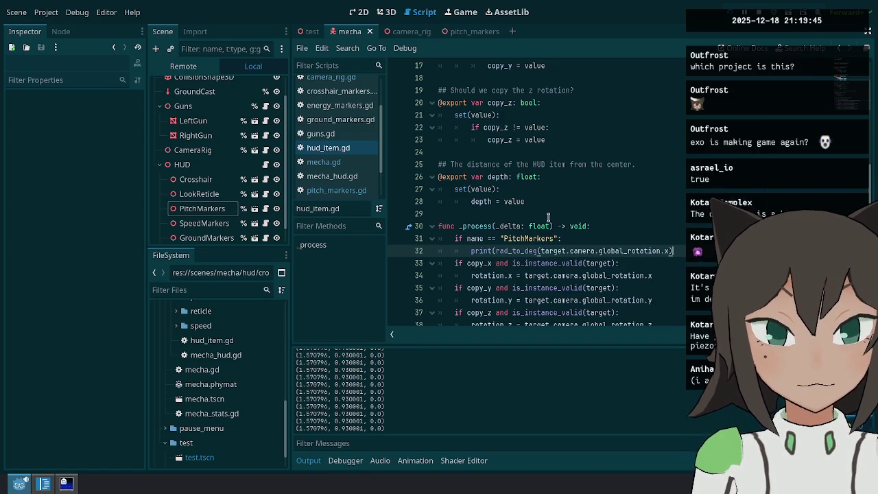
Step: Move target.camera.global_rotation into a new 'var r :=' line above the print
key(ctrl+shift+Left)
key(ctrl+shift+Left)
key(ctrl+shift+Left)
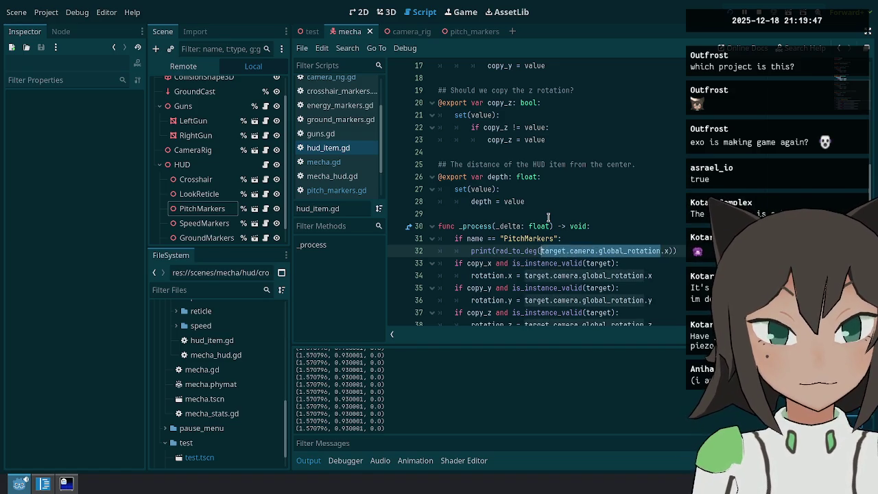
key(ctrl+x)
key(ctrl+shift+Return)
key(ctrl+v)
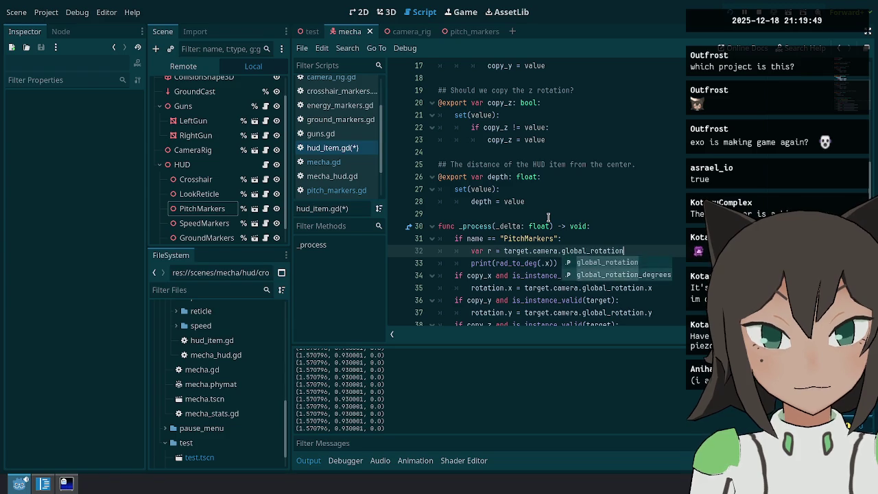
key(Escape)
key(Down)
text(r)
key(Up)
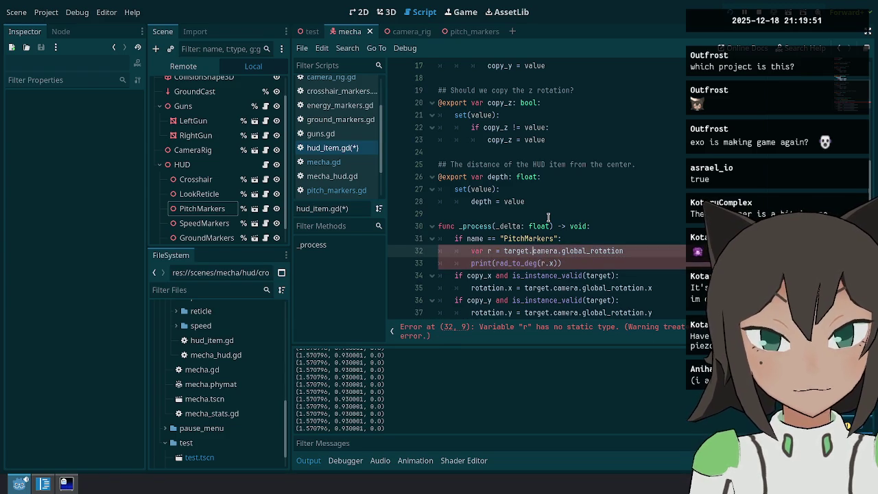
text(:)
key(Down)
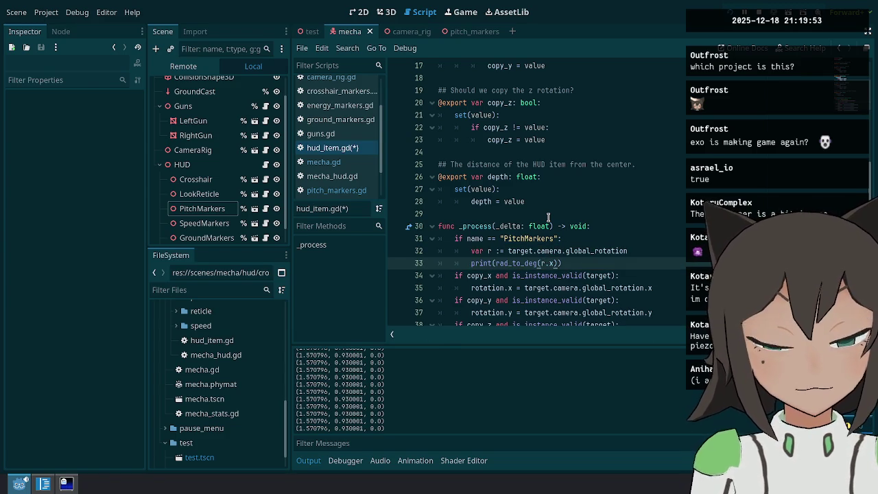
Step: Print rad_to_deg of r.x, r.y and r.z separated by ", ", save and run the game
key(ctrl+shift+Left)
key(ctrl+shift+Left)
key(ctrl+shift+Left)
key(ctrl+c)
key(Right)
key(ctrl+v)
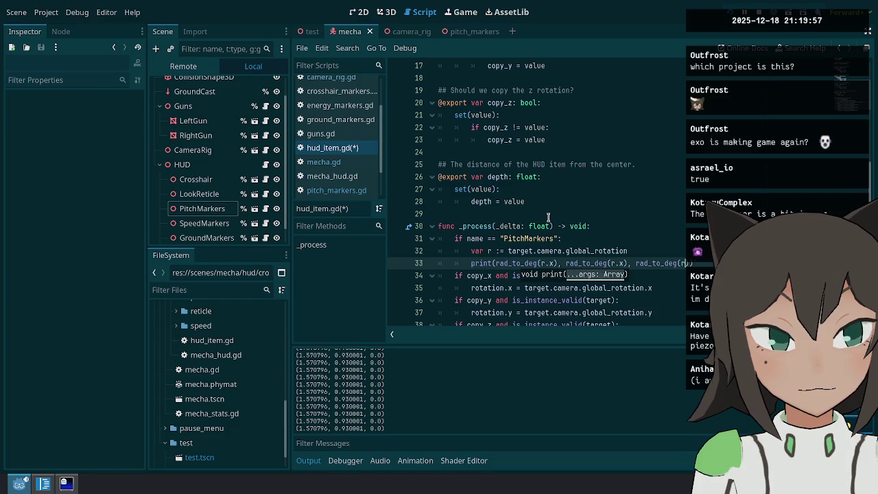
key(Left)
key(Left)
key(Left)
key(BackSpace)
text(y)
key(Escape)
key(ctrl+Left)
key(ctrl+Left)
key(ctrl+Left)
text(", ",)
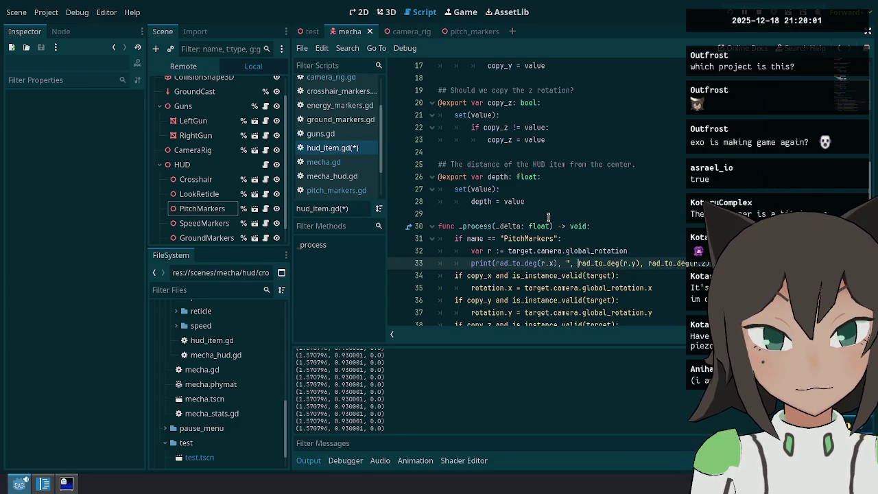
key(ctrl+Right)
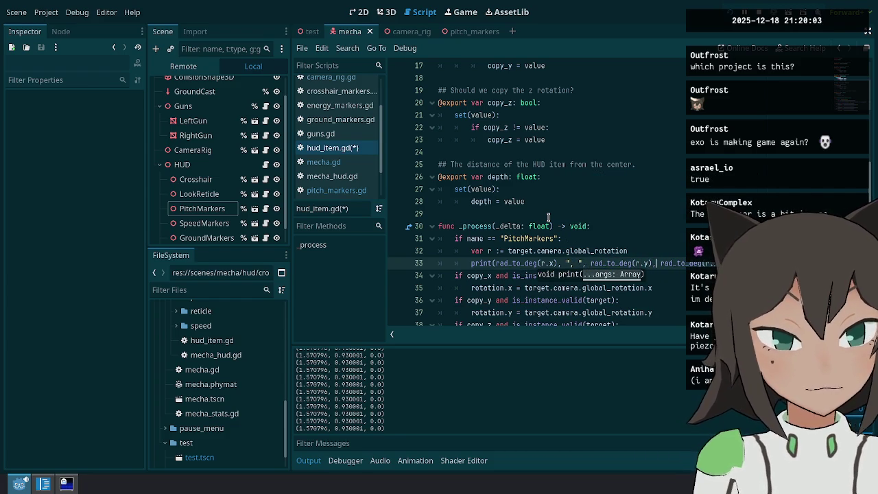
key(Right)
text(", ")
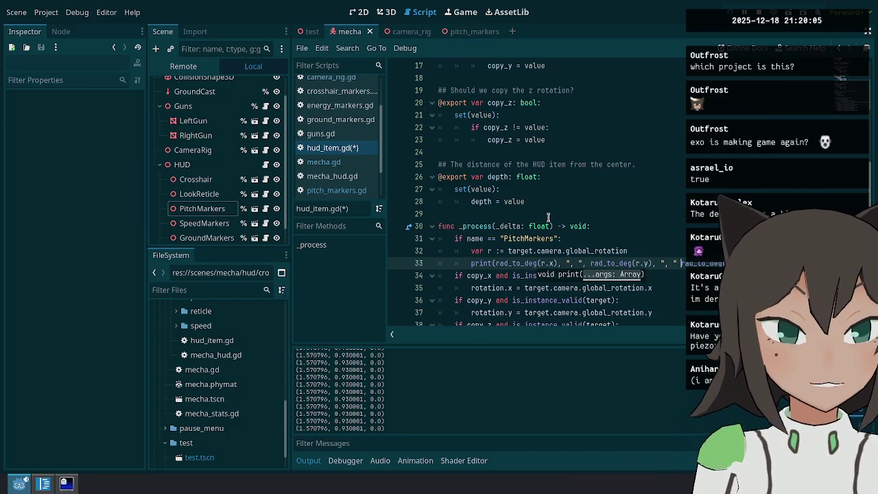
text(,)
key(Escape)
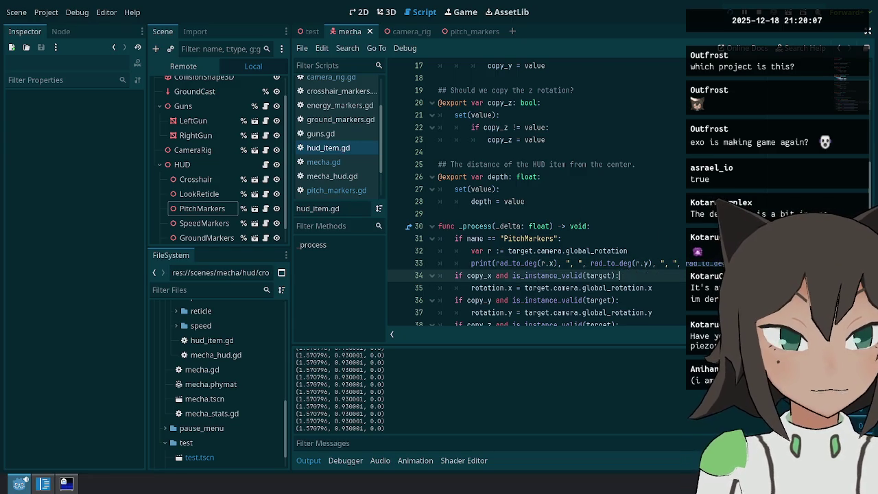
key(F5)
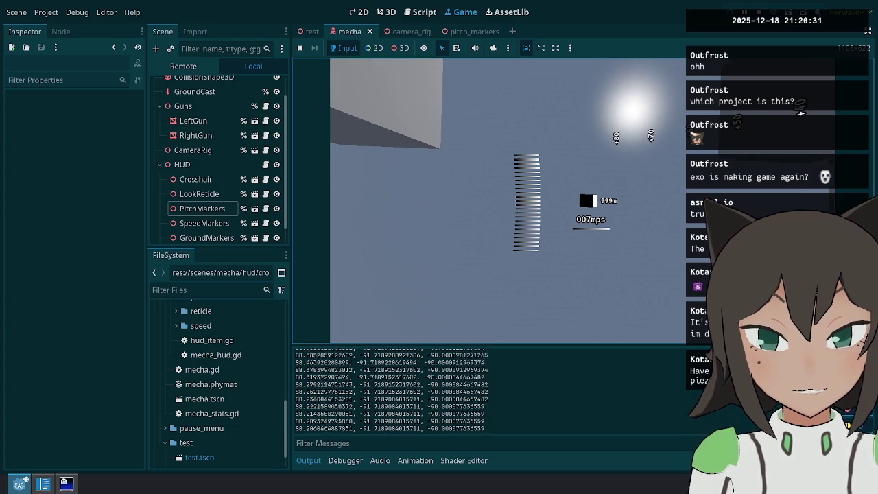
Step: Roll the mecha twice with W while watching pitch reach 90.0 in the log, then pause
key(w)
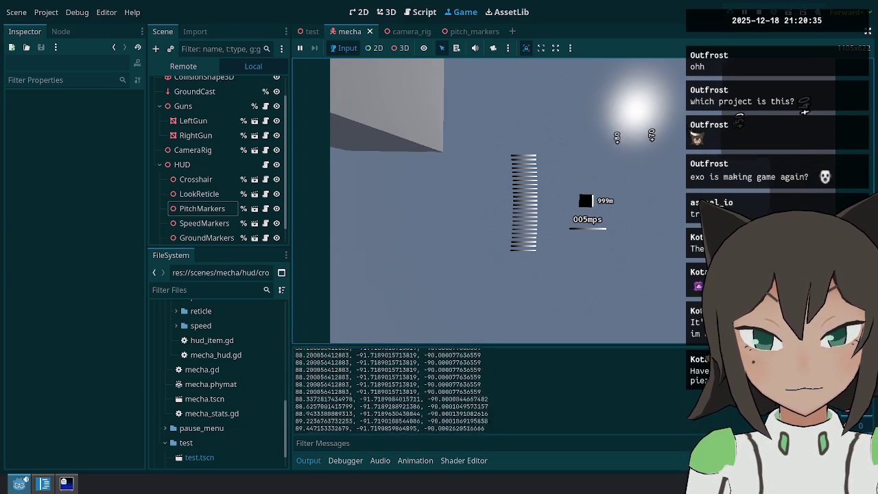
key(w)
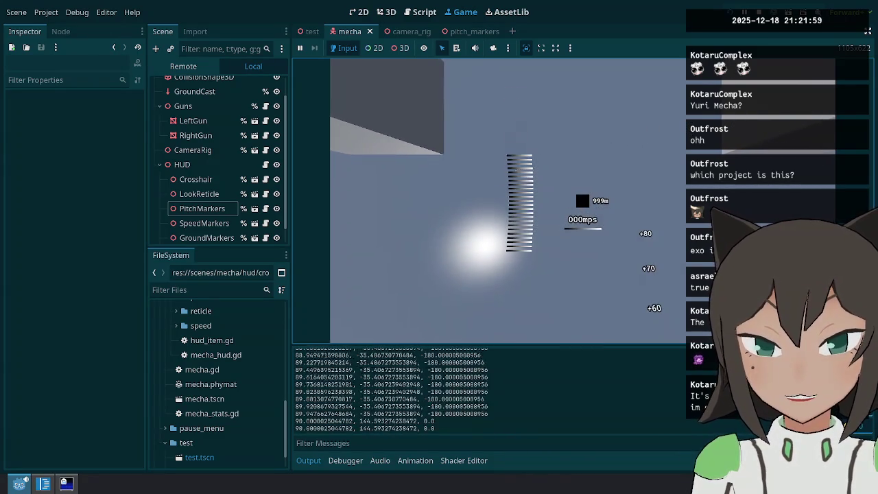
key(Escape)
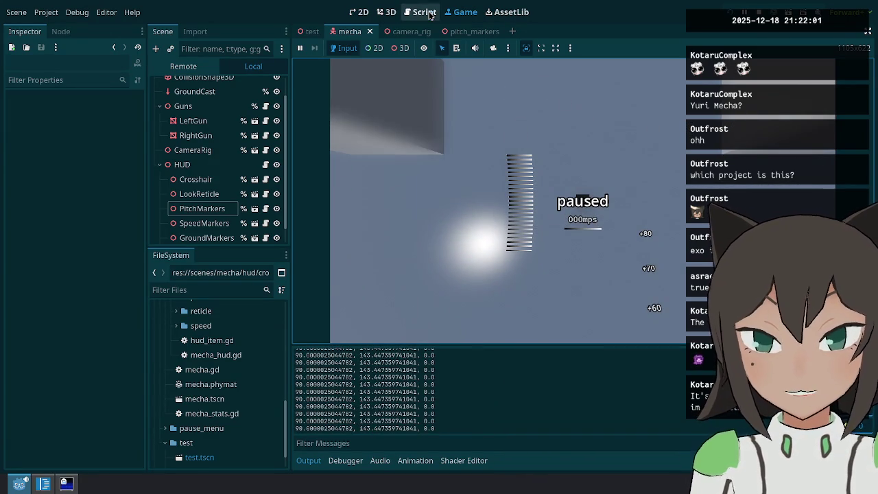
Step: Select the Mecha root node and open the documentation for its Rotation property
click(429, 15)
click(668, 227)
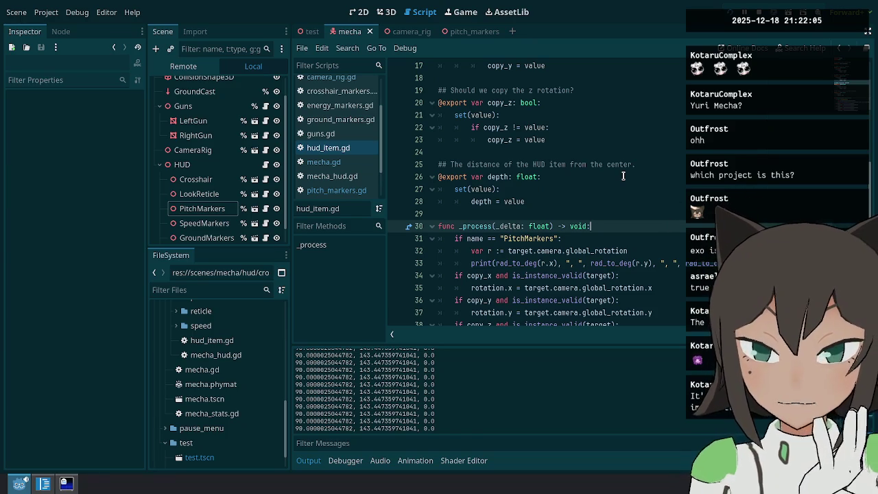
scroll(212, 89, up, 2)
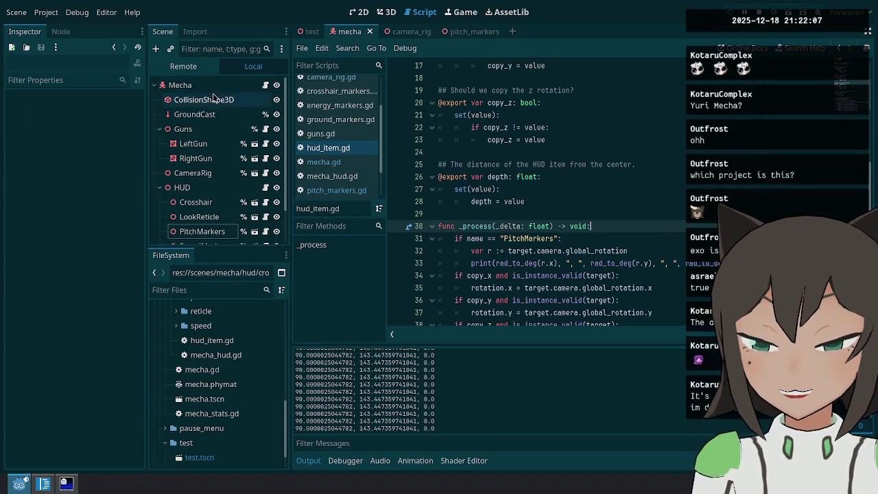
click(212, 86)
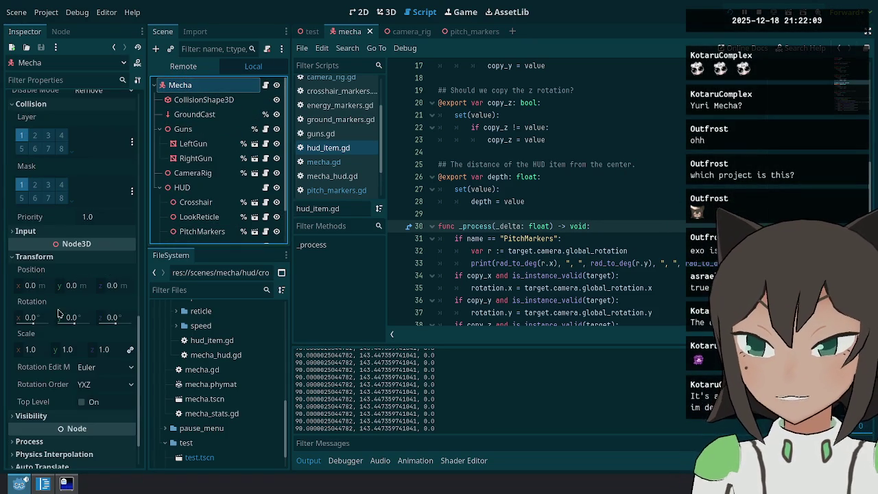
mouse_move(42, 309)
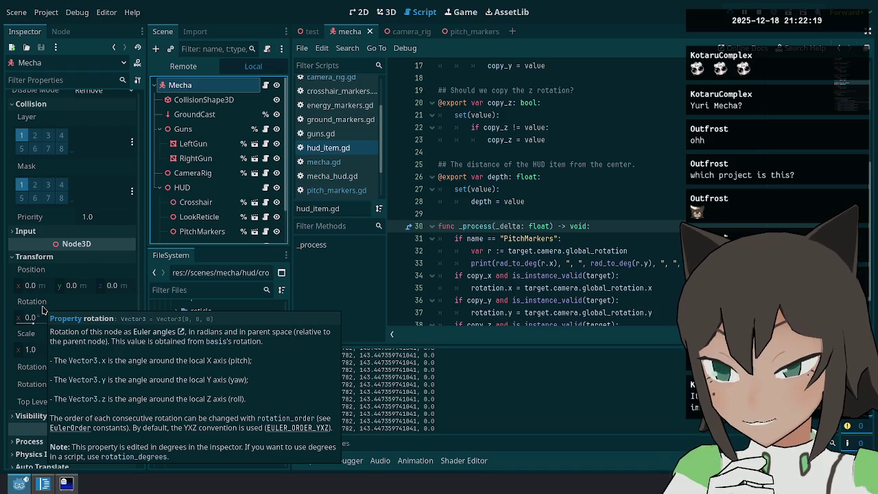
right_click(101, 302)
click(144, 370)
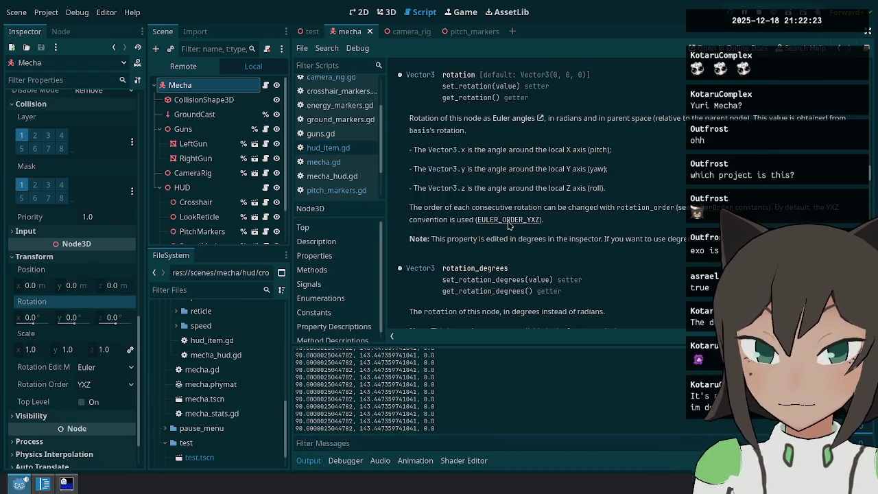
Step: Follow the basis link to the Basis class docs, read through them, then open mecha.gd
click(425, 131)
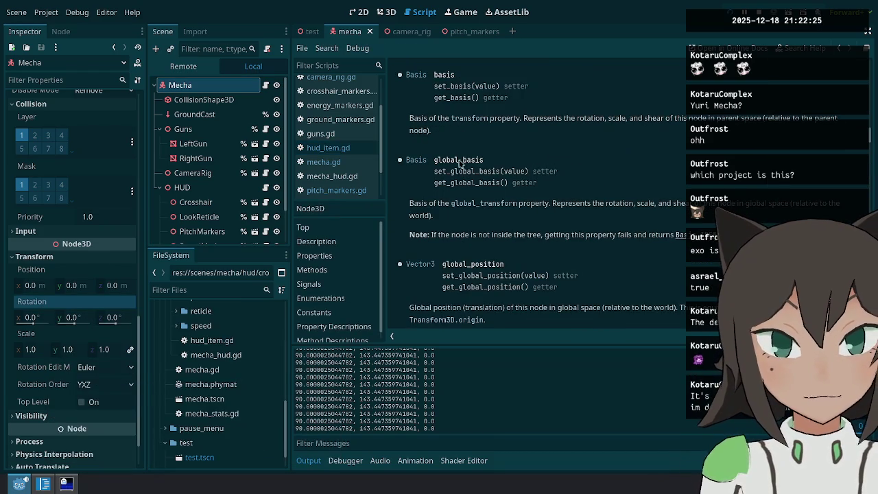
click(416, 74)
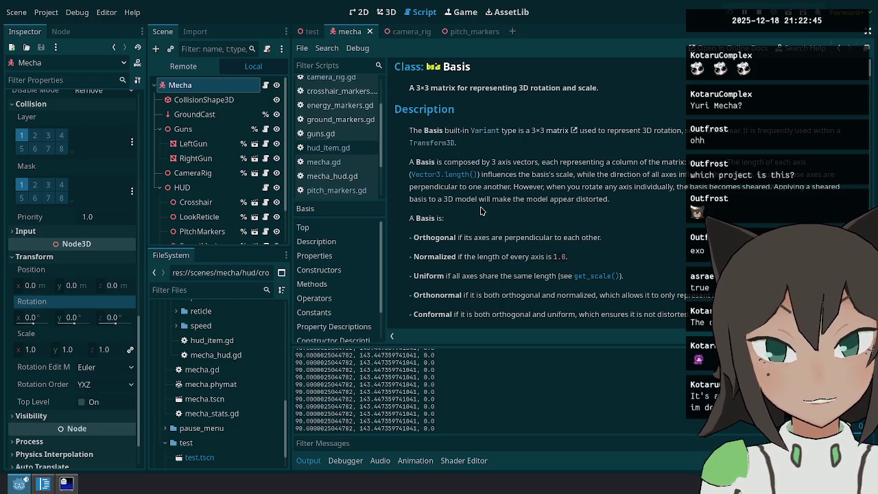
scroll(503, 223, down, 1)
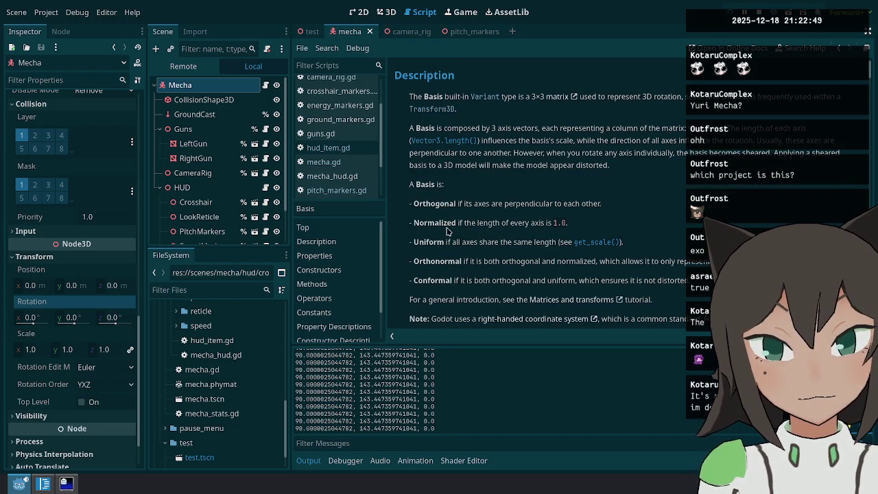
scroll(451, 257, down, 2)
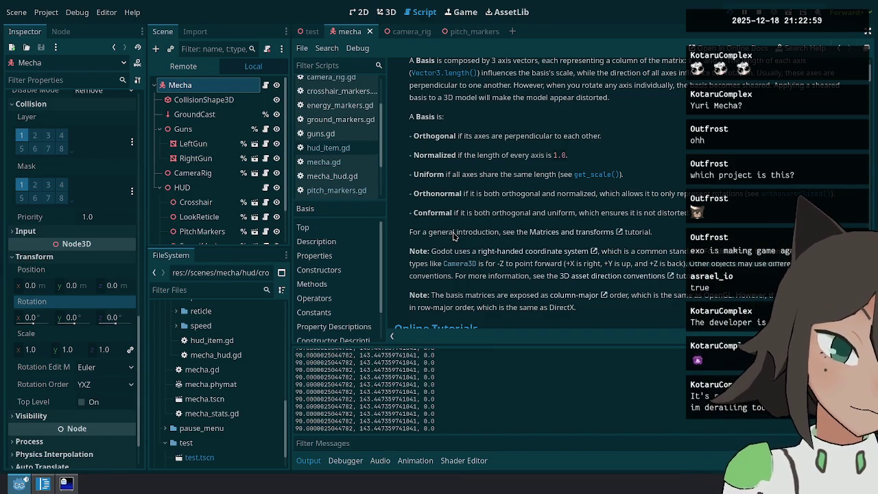
scroll(453, 236, down, 2)
scroll(452, 236, down, 2)
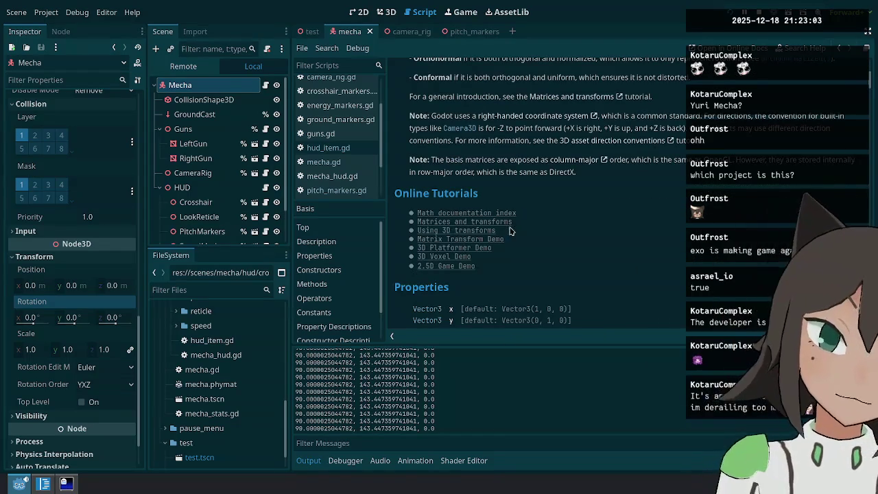
scroll(522, 214, down, 5)
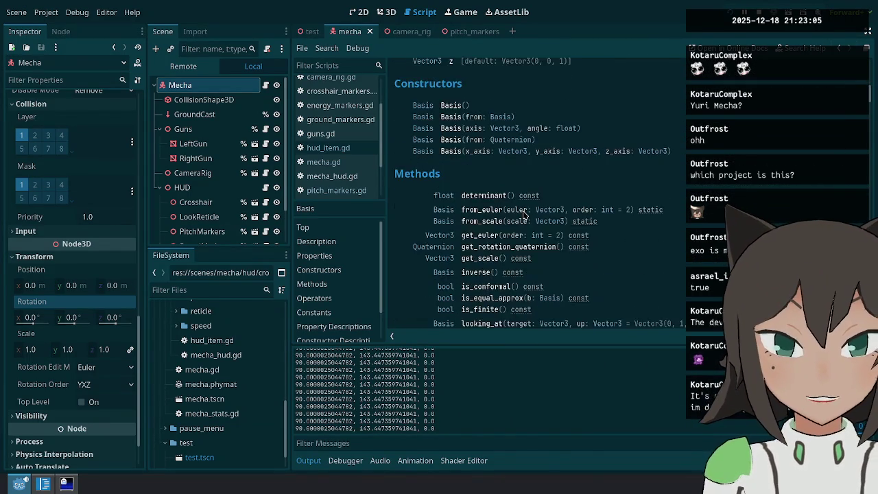
scroll(523, 214, down, 4)
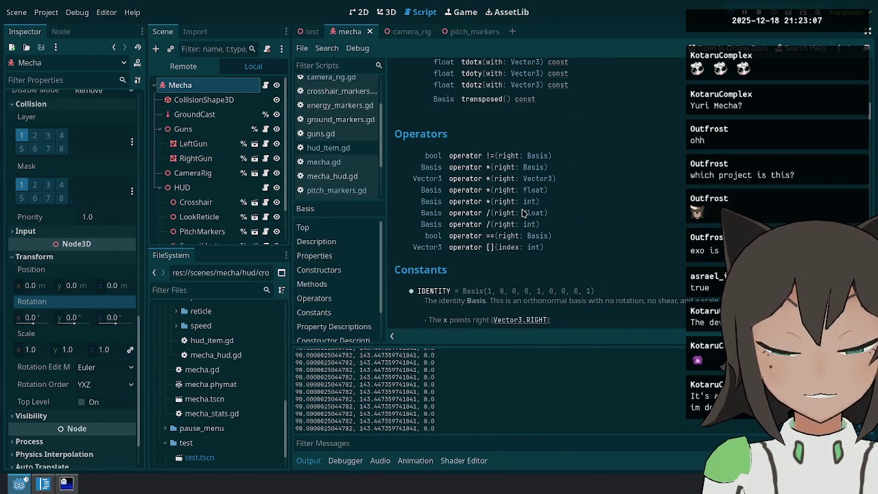
scroll(523, 215, up, 15)
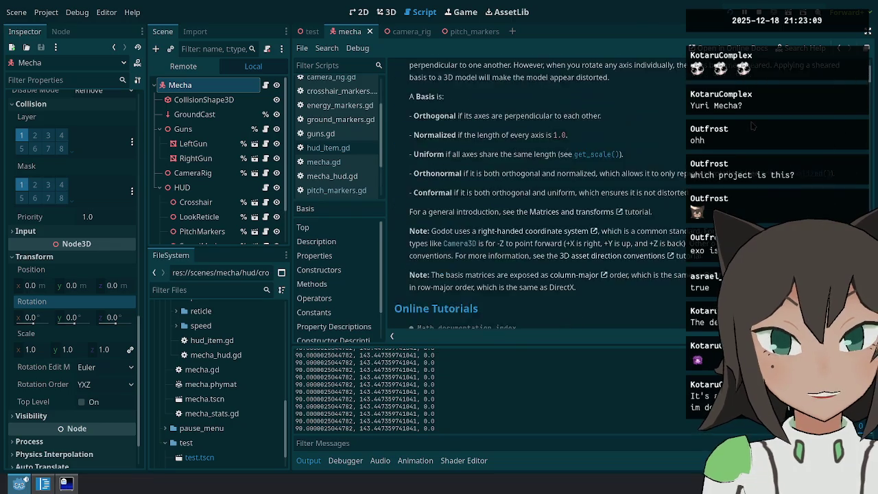
click(267, 85)
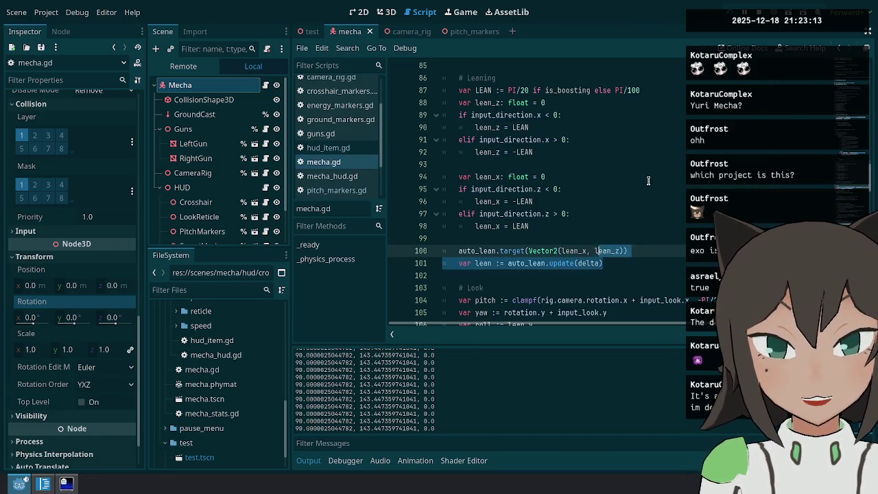
Step: Run the game once more, pause it, then stop it and return to mecha.gd lines 85–105
click(652, 210)
key(F5)
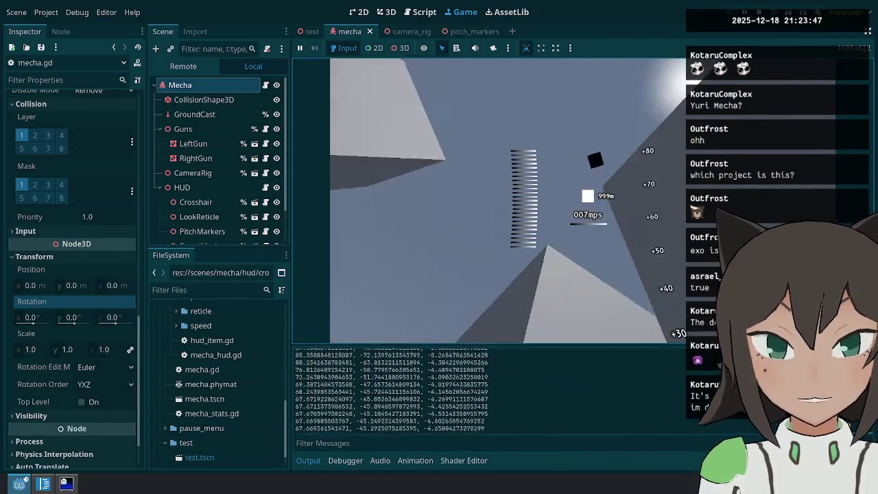
key(Escape)
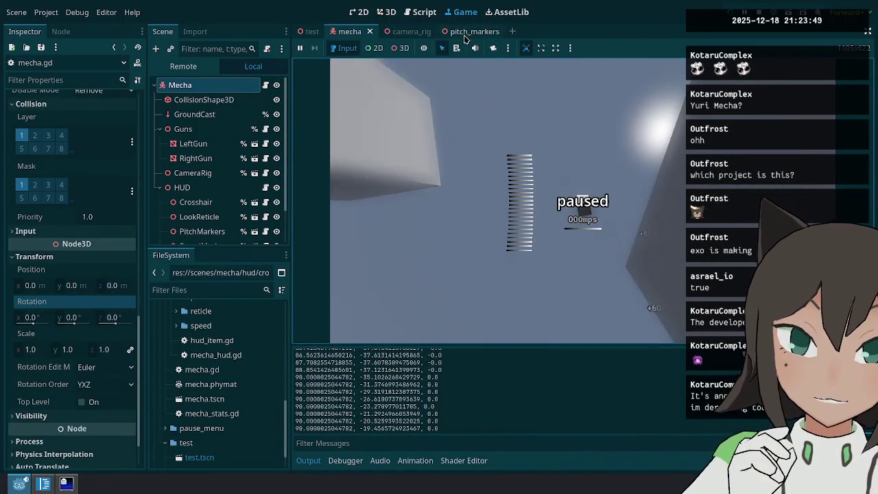
click(758, 12)
scroll(219, 205, down, 1)
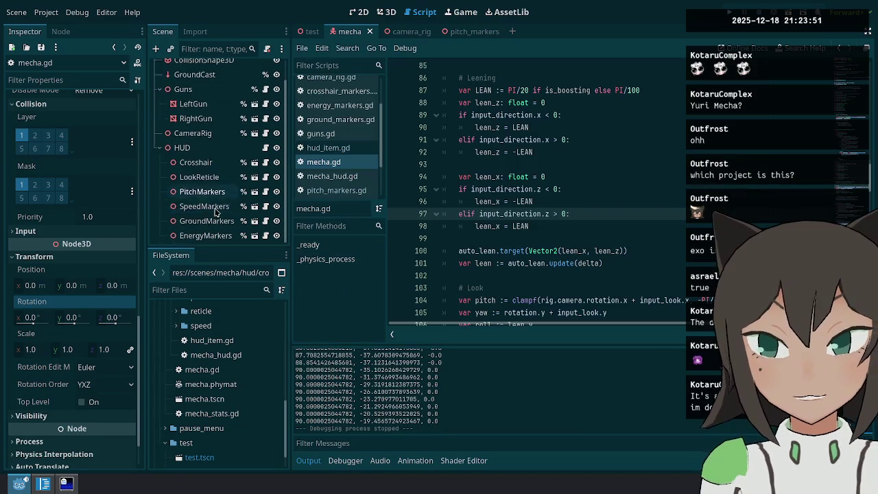
Step: Look through the PitchMarkers, Crosshair and LookReticle nodes and their scripts
click(205, 192)
click(583, 177)
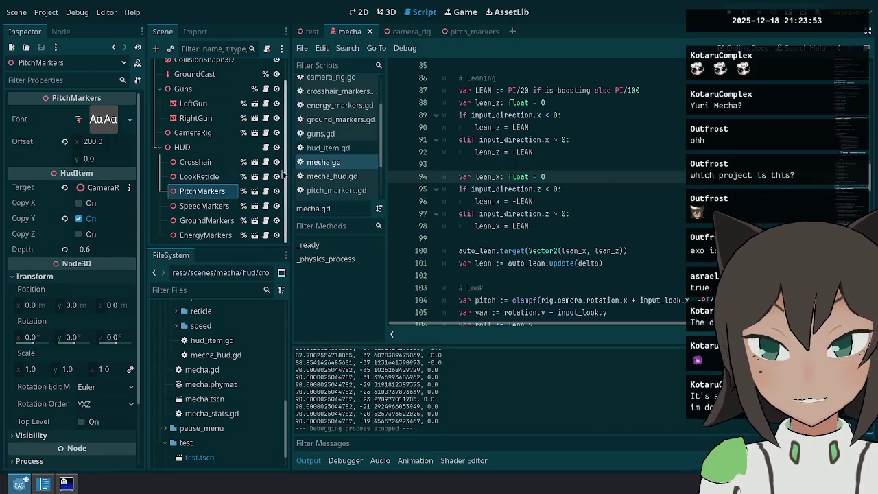
click(266, 163)
scroll(542, 250, down, 3)
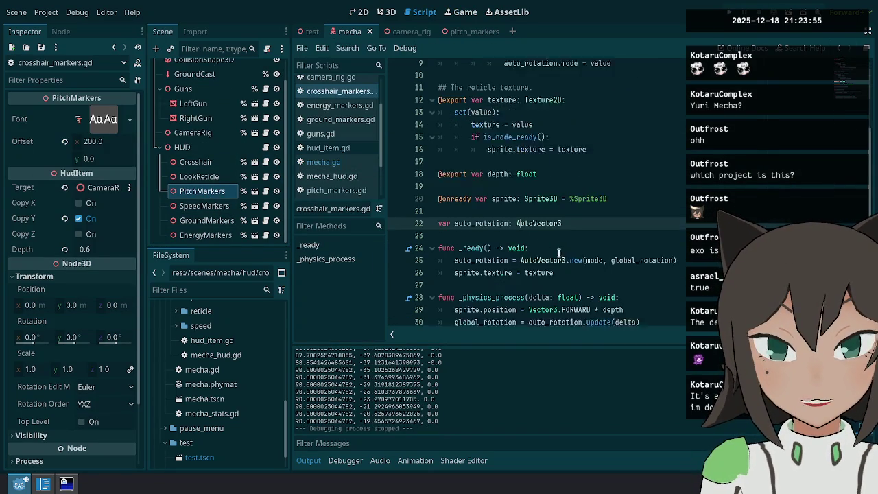
click(542, 287)
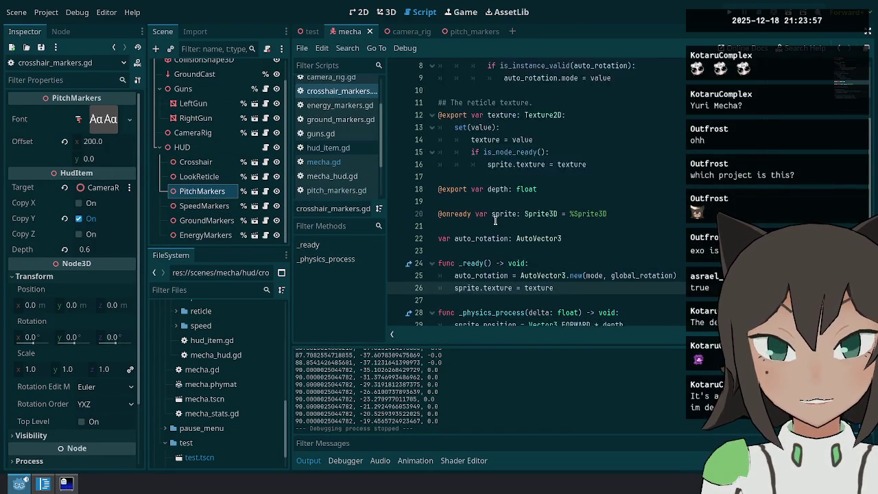
scroll(481, 206, up, 3)
click(499, 201)
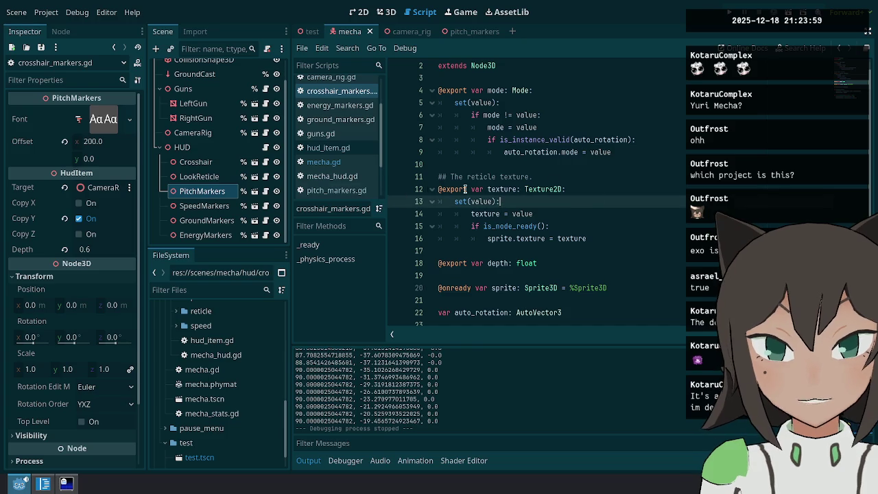
scroll(411, 171, up, 1)
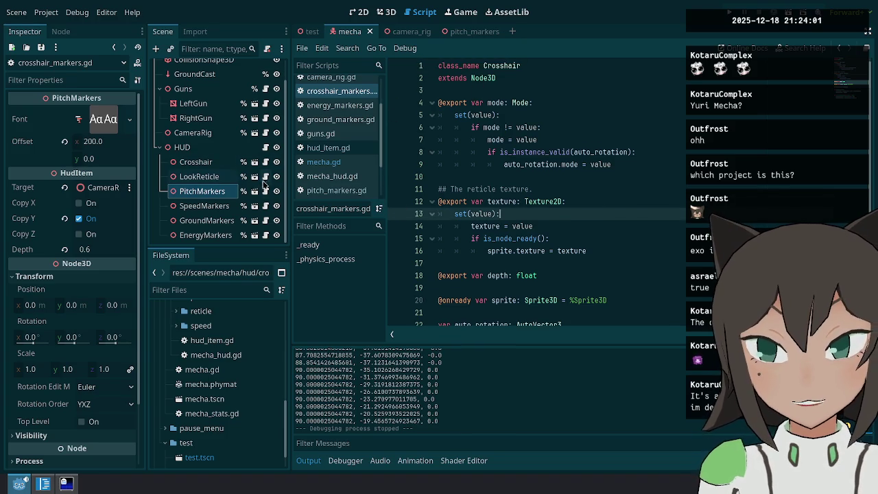
click(255, 177)
Step: In hud_item.gd, delete the copy_x/y/z blocks, the _process function and leftover blank line, then save
ctrl+click(491, 78)
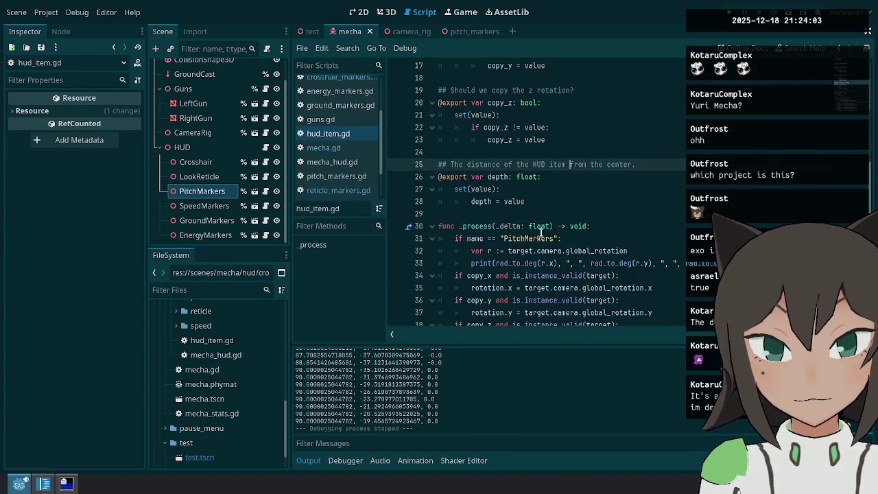
scroll(494, 158, down, 1)
scroll(463, 185, up, 3)
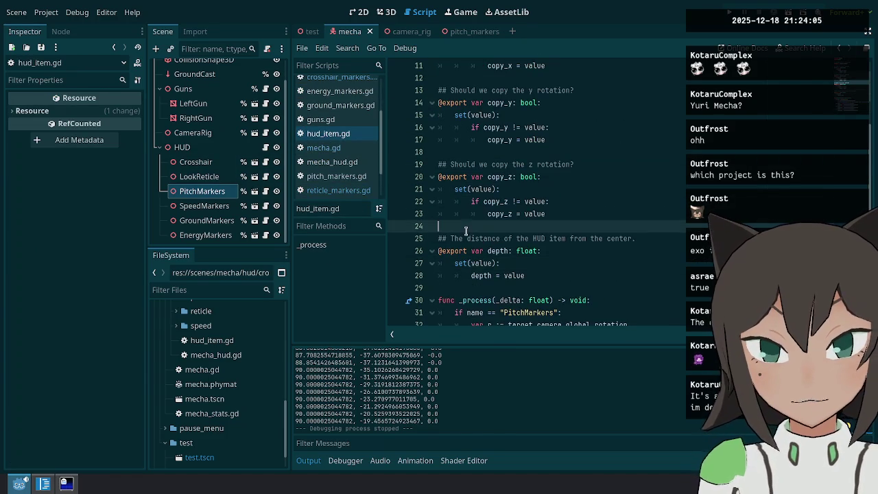
scroll(470, 184, up, 3)
click(476, 115)
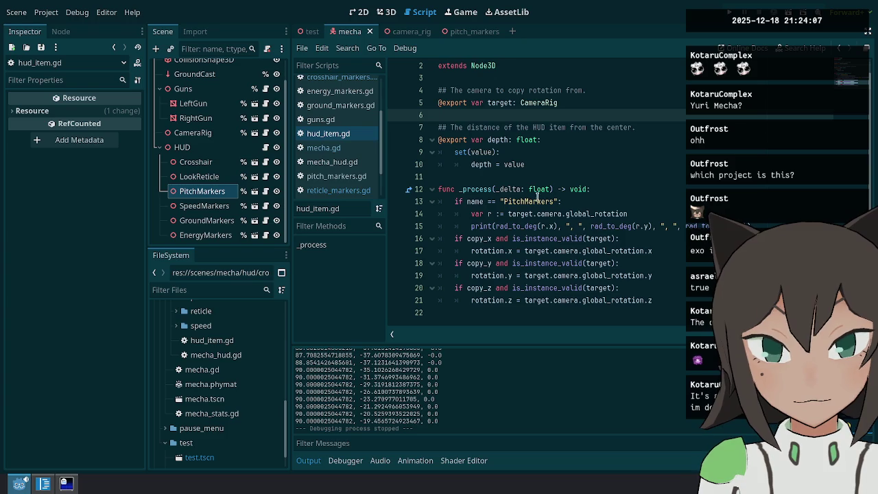
mouse_move(439, 238)
mouse_down()
mouse_move(480, 250)
mouse_move(481, 312)
mouse_up()
key(BackSpace)
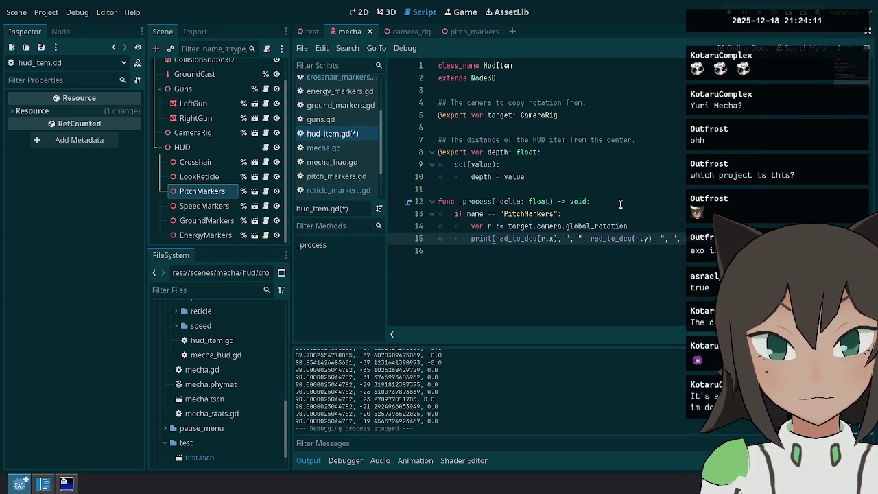
shift+click(621, 203)
key(BackSpace)
shift+click(602, 183)
key(BackSpace)
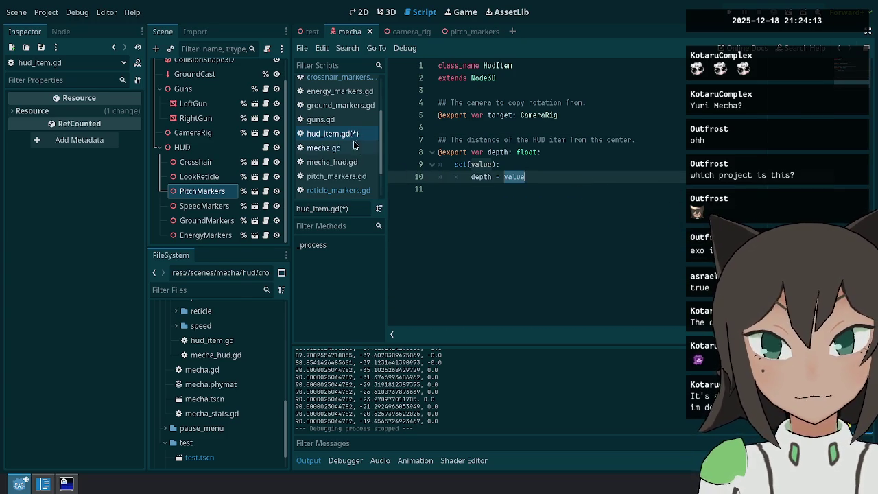
click(600, 186)
key(ctrl+s)
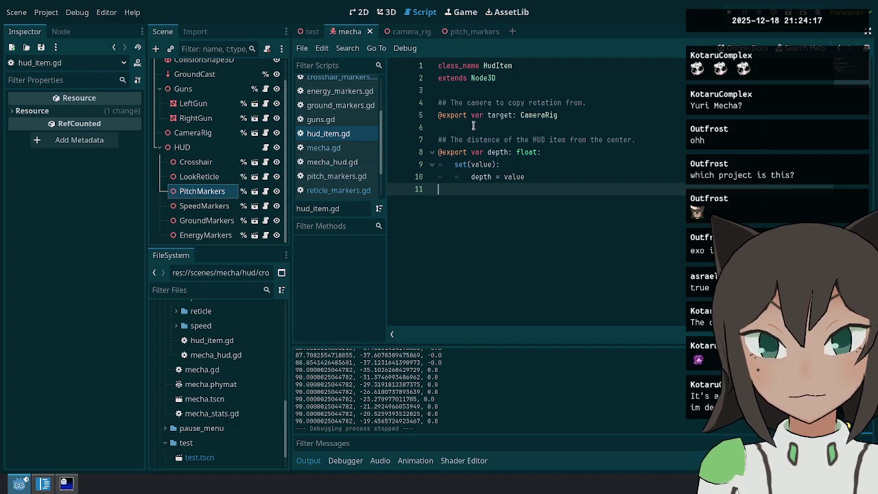
Step: Undo three times to restore _process as three plain rotation copies, and save hud_item.gd
key(ctrl+z)
key(ctrl+z)
key(ctrl+z)
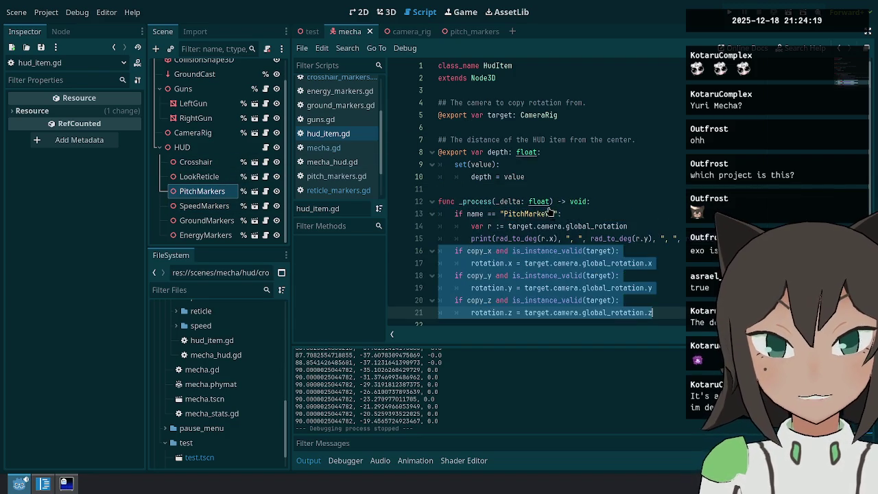
key(ctrl+z)
key(ctrl+z)
key(ctrl+z)
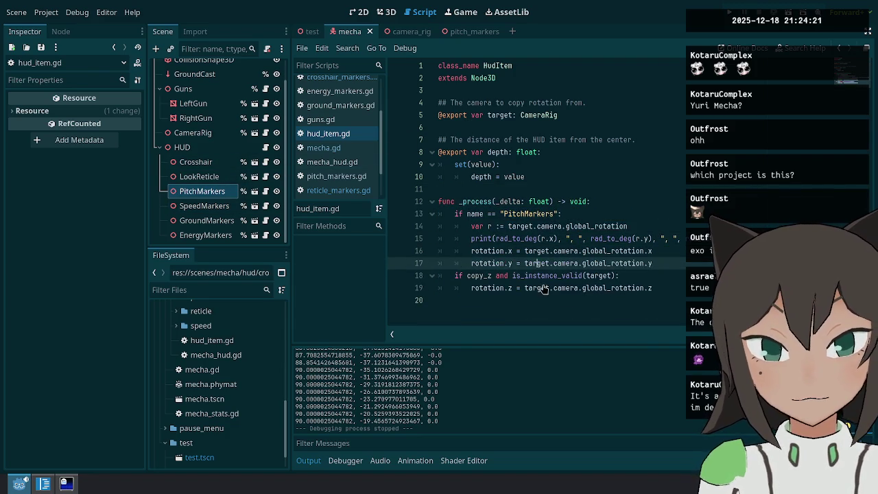
key(ctrl+z)
key(ctrl+z)
key(ctrl+z)
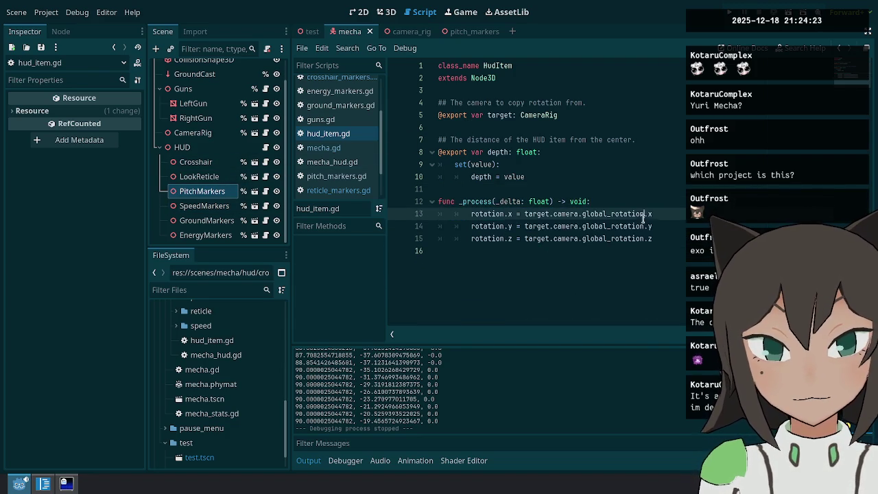
click(645, 232)
key(ctrl+s)
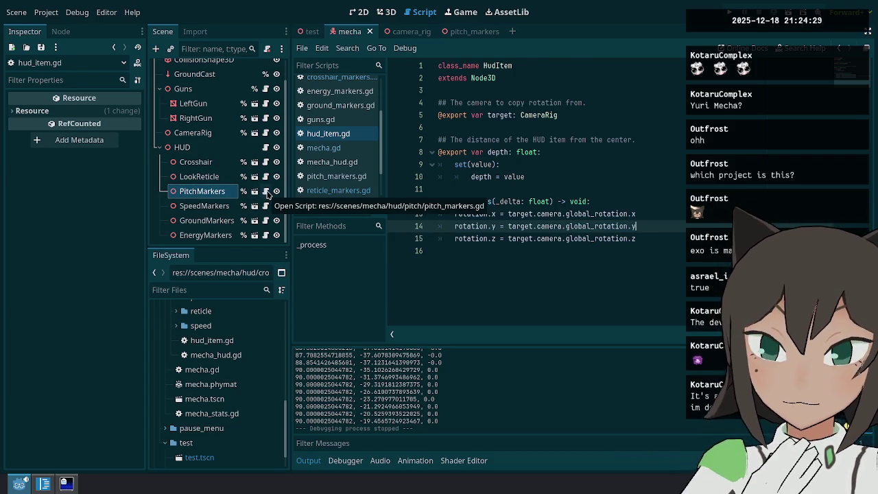
Step: Open the PitchMarkers script, review the rotated position expression on line 43, and run the game
click(266, 192)
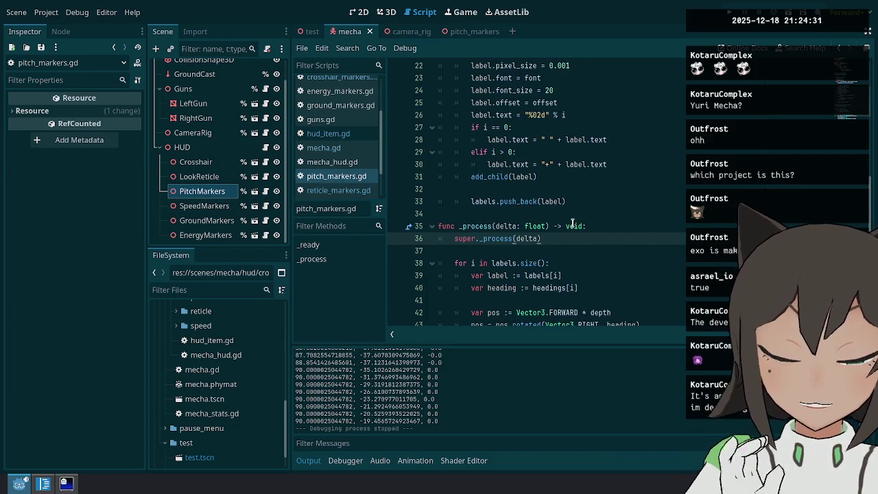
scroll(572, 221, down, 2)
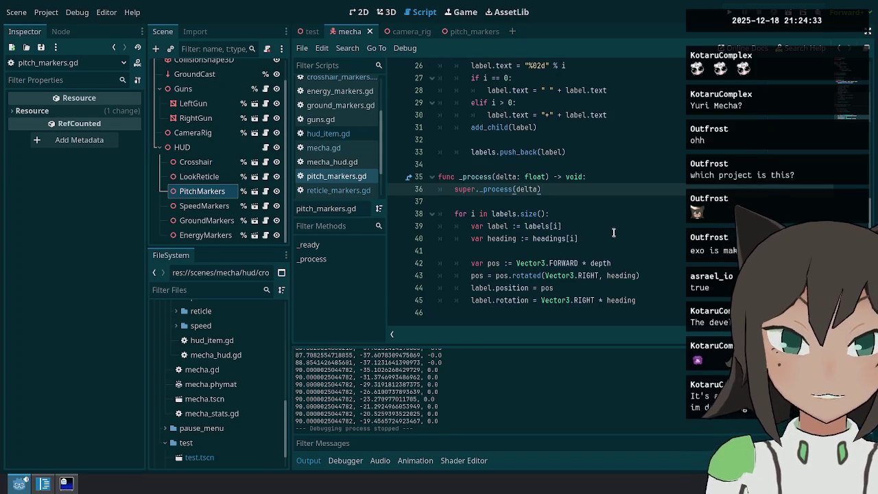
click(526, 238)
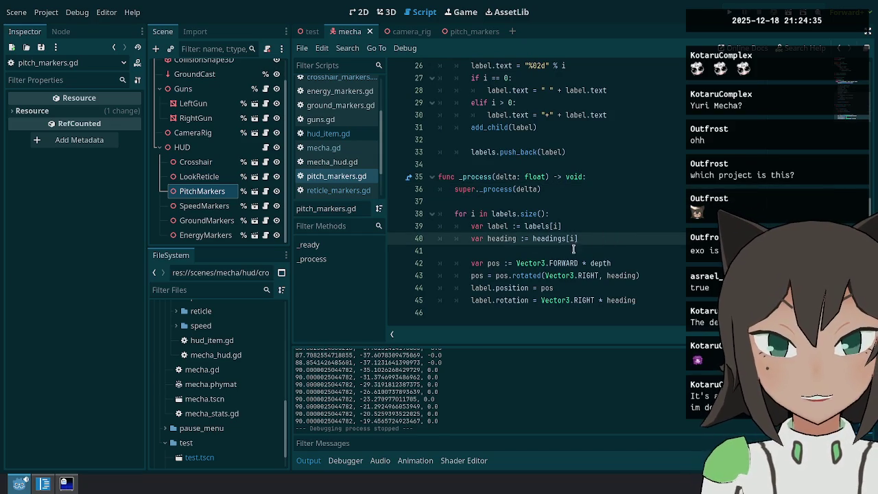
click(498, 275)
drag(494, 275, 662, 273)
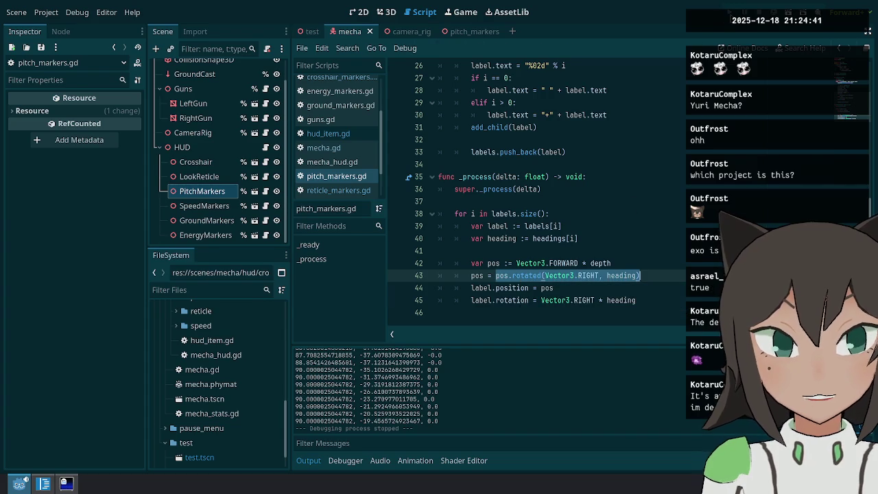
key(F5)
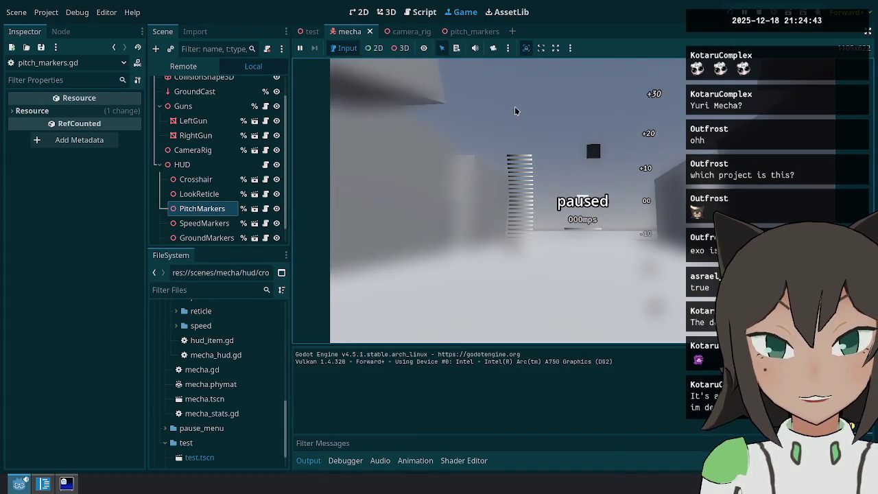
Step: Change line 45 to use (heading - rotation_degrees) and relaunch the game
click(420, 12)
click(513, 300)
double_click(513, 300)
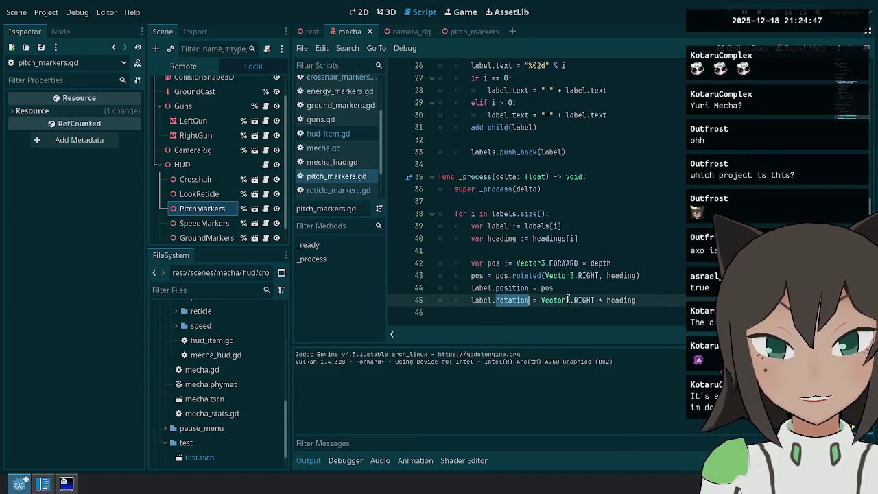
click(616, 300)
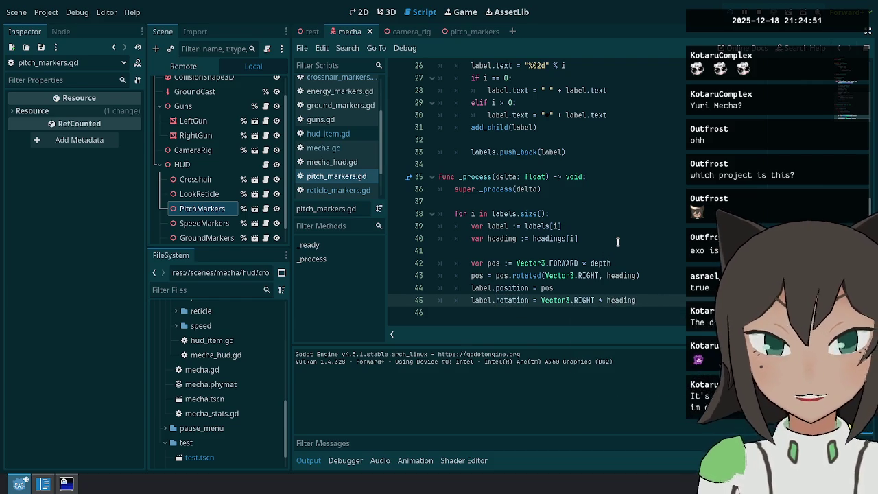
text(-)
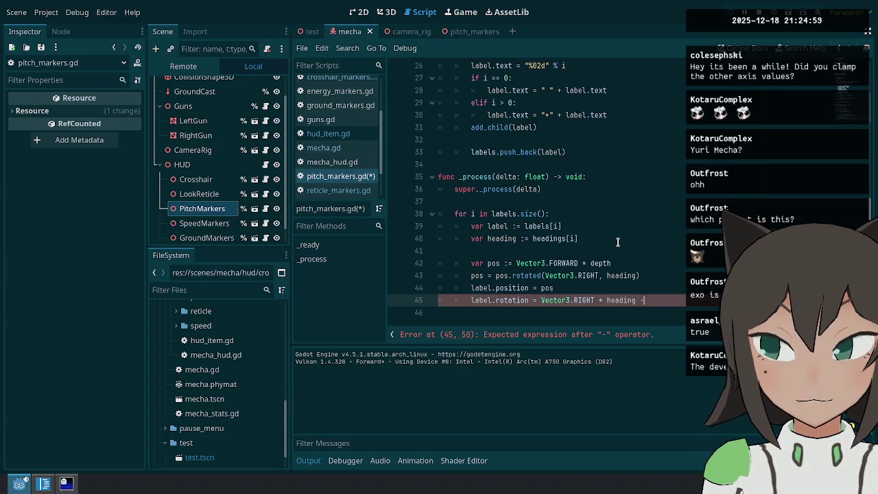
text(rotation)
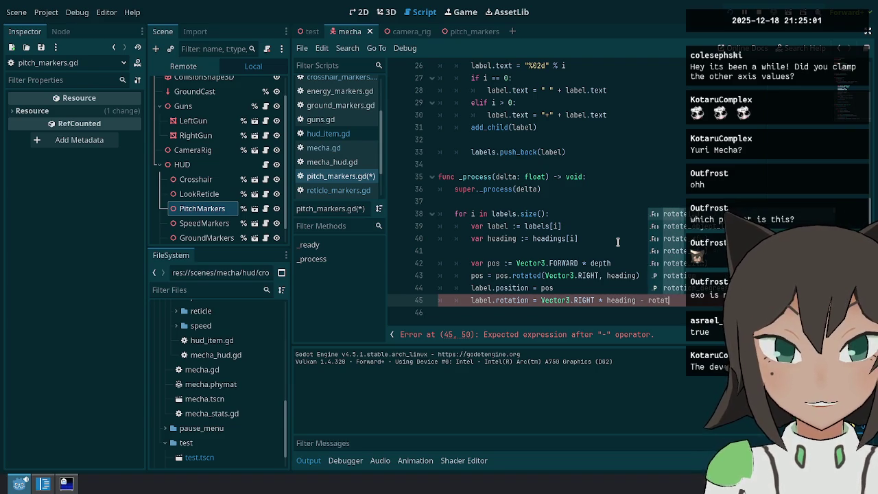
key(Down)
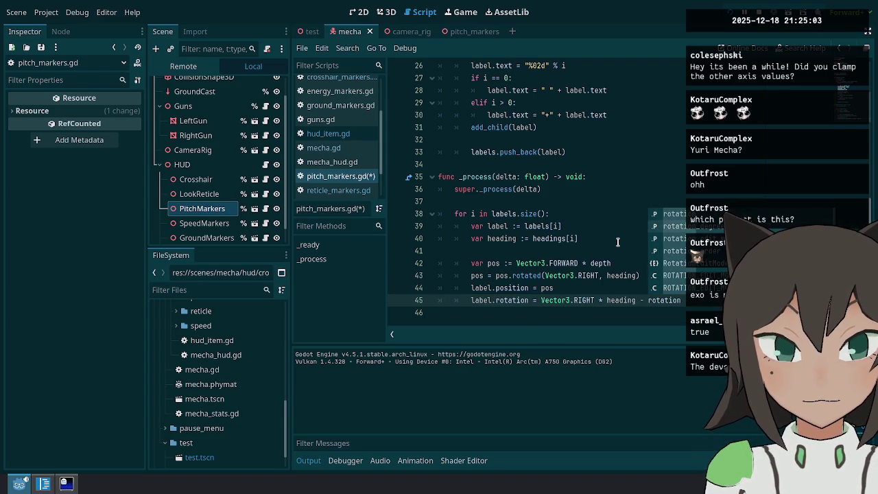
key(Return)
key(F5)
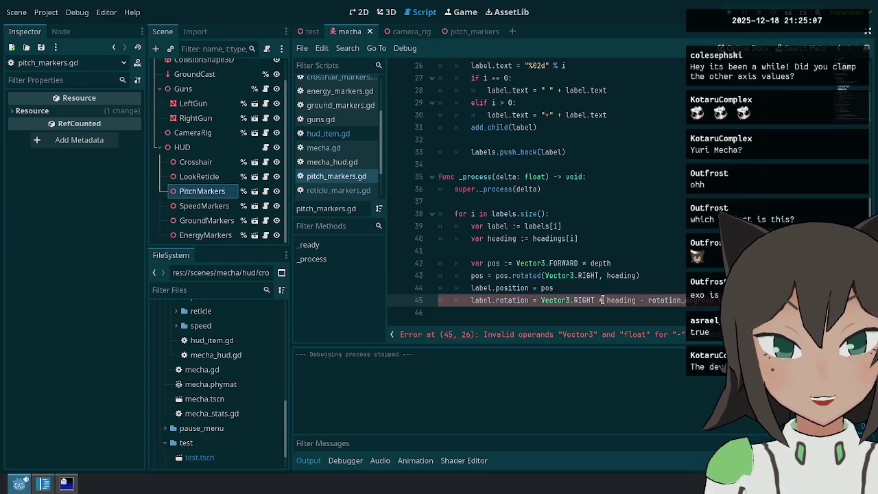
key(shift+End)
text(()
click(728, 10)
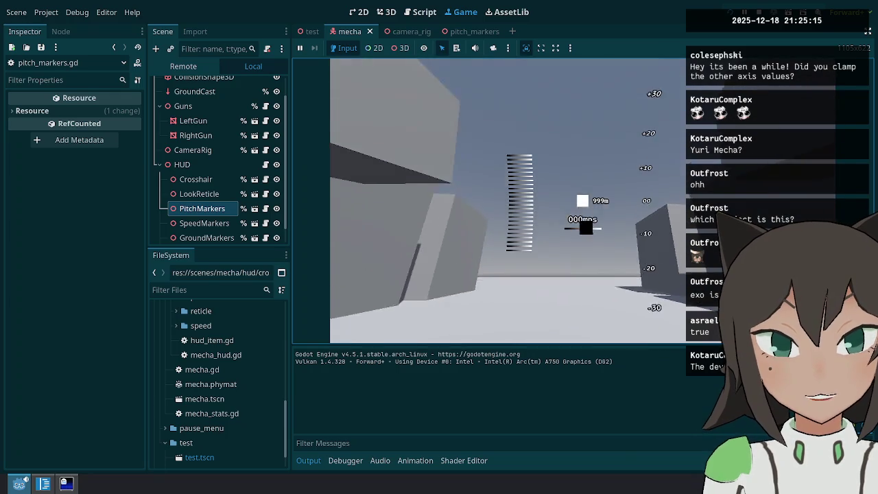
Step: Move the rotation_degrees subtraction from line 45 to the end of line 43 and run the game
key(Escape)
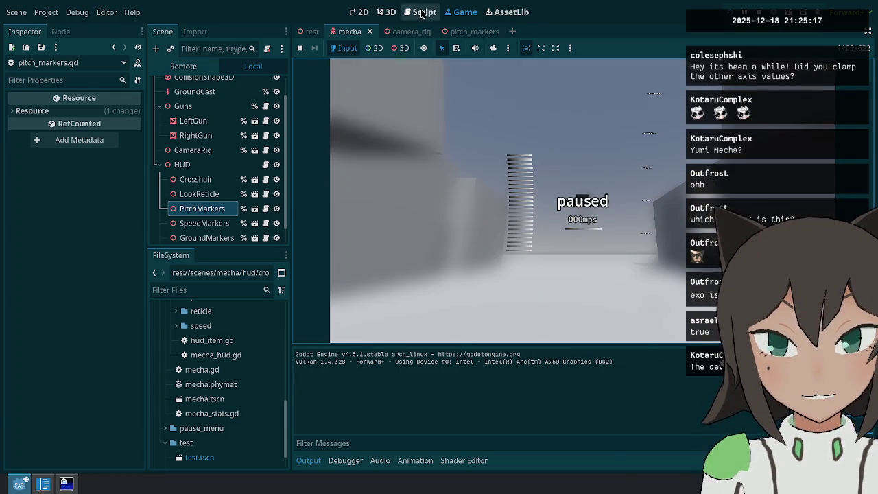
click(419, 11)
drag(598, 300, 714, 300)
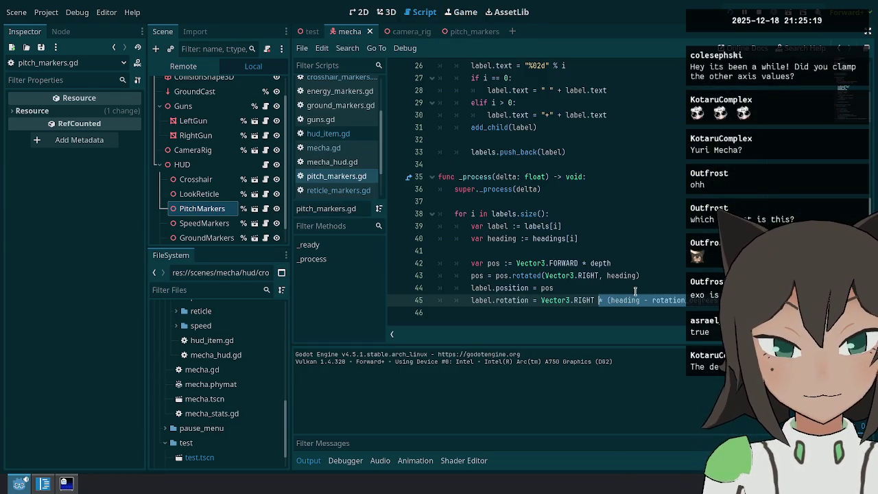
drag(652, 299, 721, 300)
key(BackSpace)
key(BackSpace)
key(BackSpace)
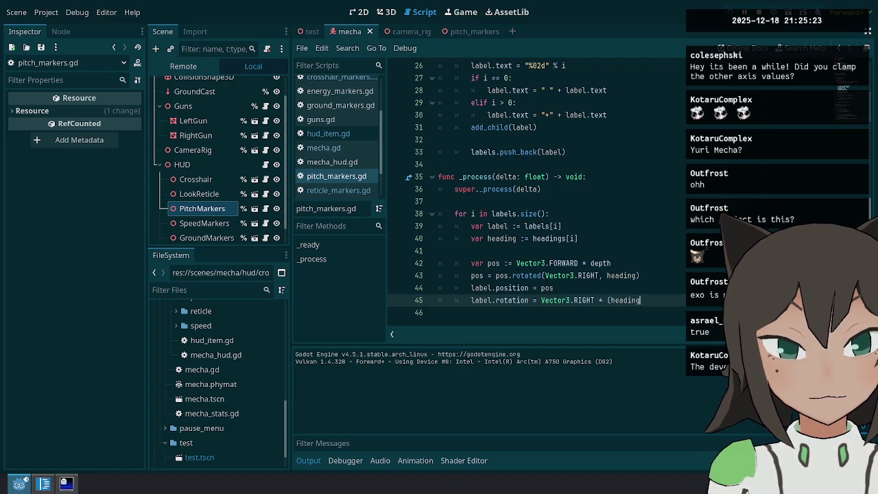
key(BackSpace)
key(Up)
key(Up)
key(End)
text(- rotation_degrees)
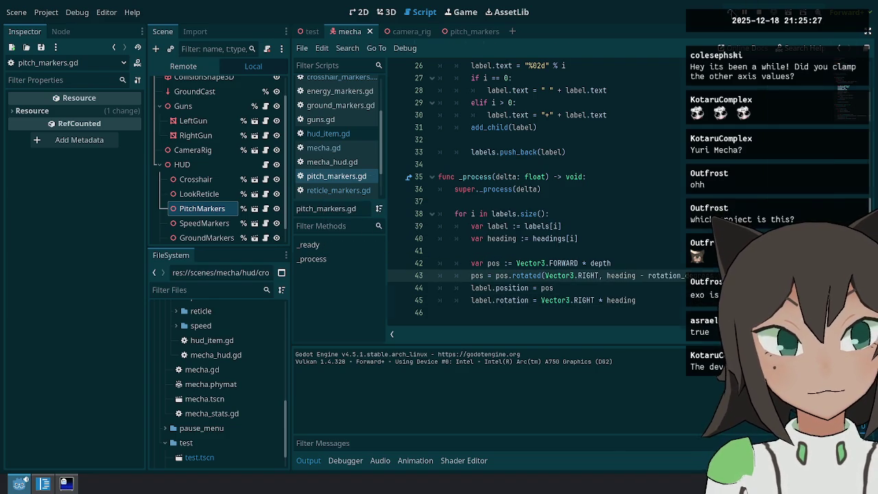
key(F5)
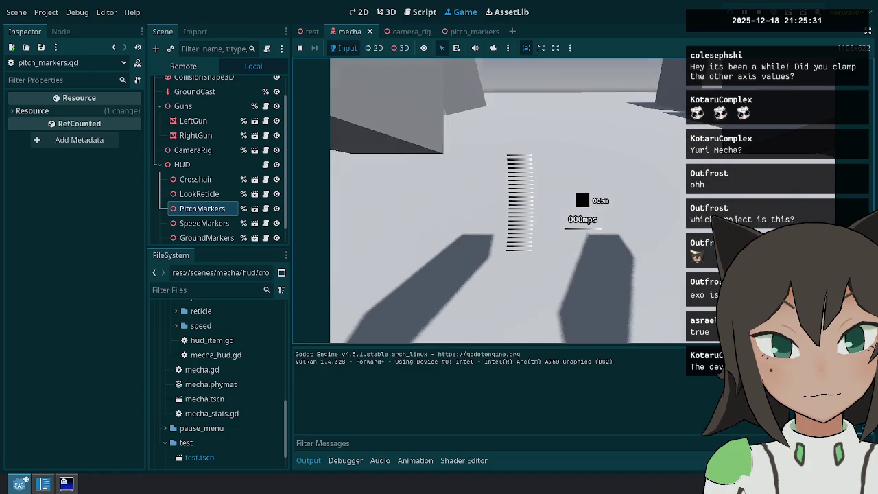
Step: Remove rotation_degrees from line 43 again and save pitch_markers.gd
key(Escape)
click(422, 11)
key(ctrl+Left)
key(ctrl+Left)
key(ctrl+Left)
key(Left)
key(Left)
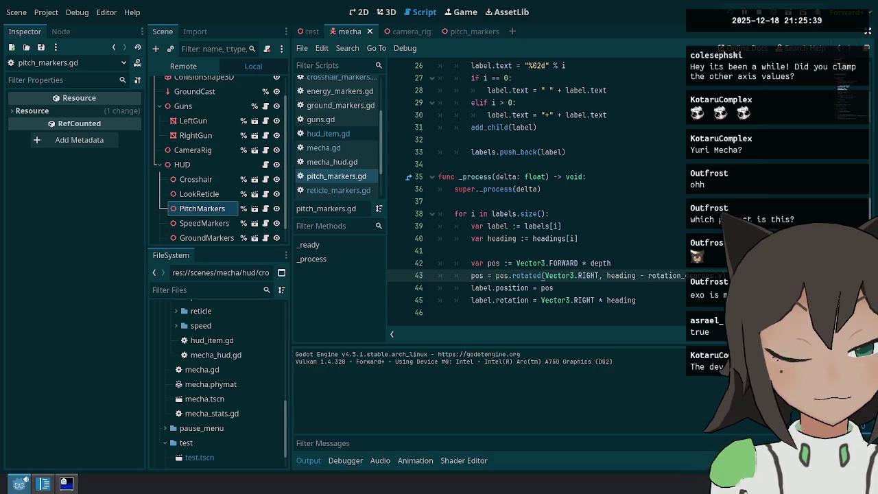
double_click(669, 275)
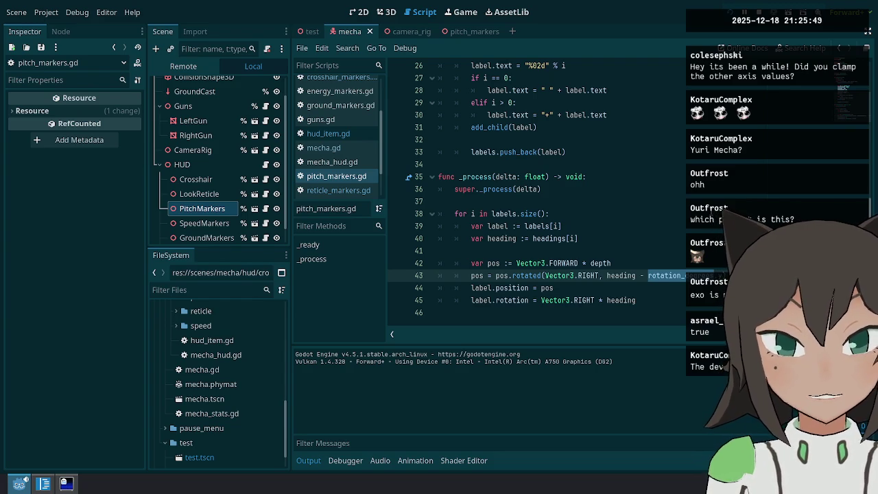
key(BackSpace)
key(Up)
key(Up)
key(Return)
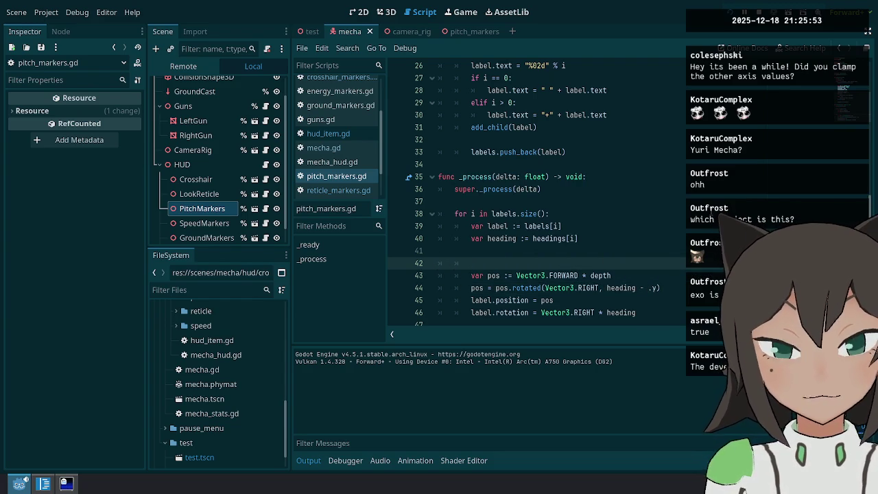
key(ctrl+z)
key(ctrl+s)
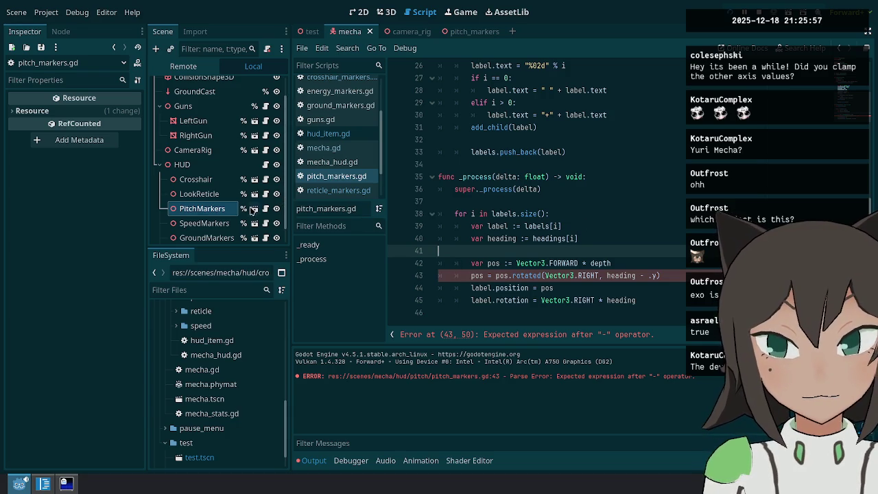
Step: Clear the leftover subtraction on line 43, add print(rotation.y) after the super call, save and run
click(255, 209)
scroll(534, 189, up, 5)
scroll(534, 190, up, 3)
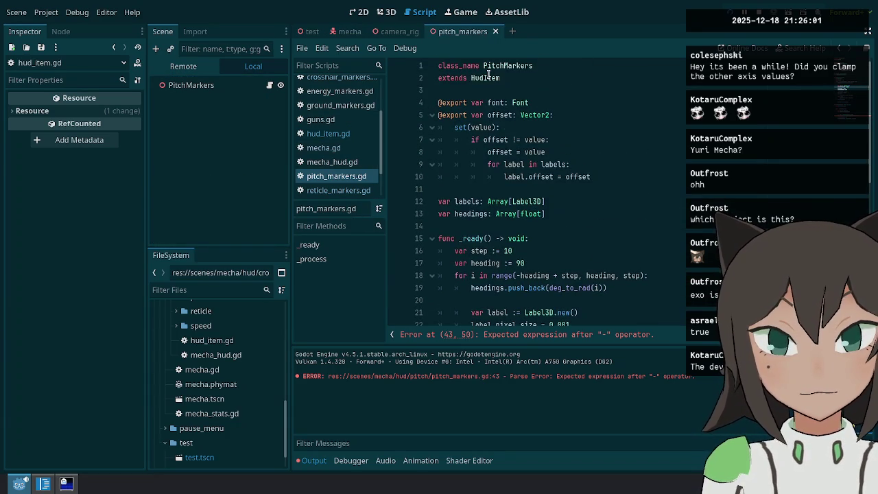
scroll(535, 171, down, 8)
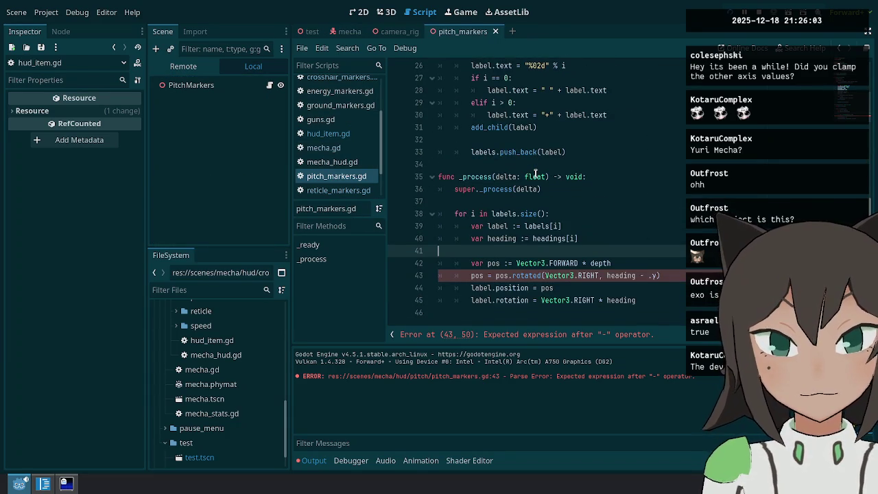
mouse_move(536, 175)
click(645, 128)
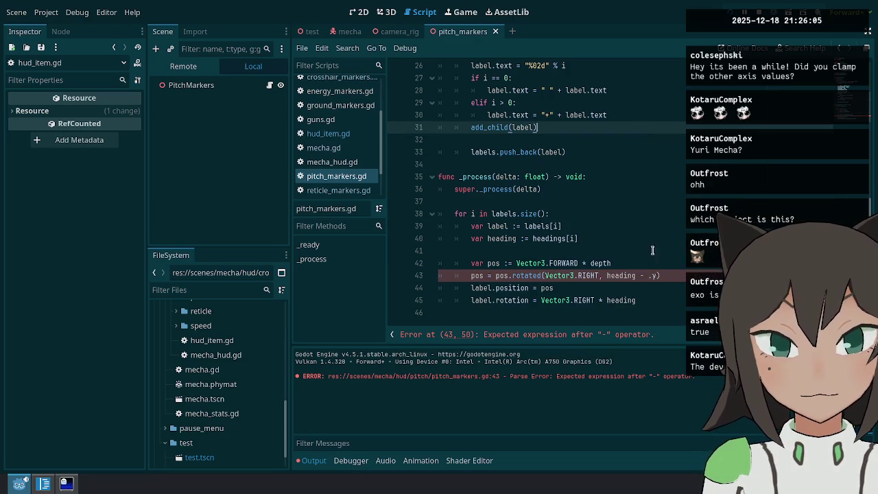
click(653, 275)
key(BackSpace)
key(Up)
key(Up)
key(Up)
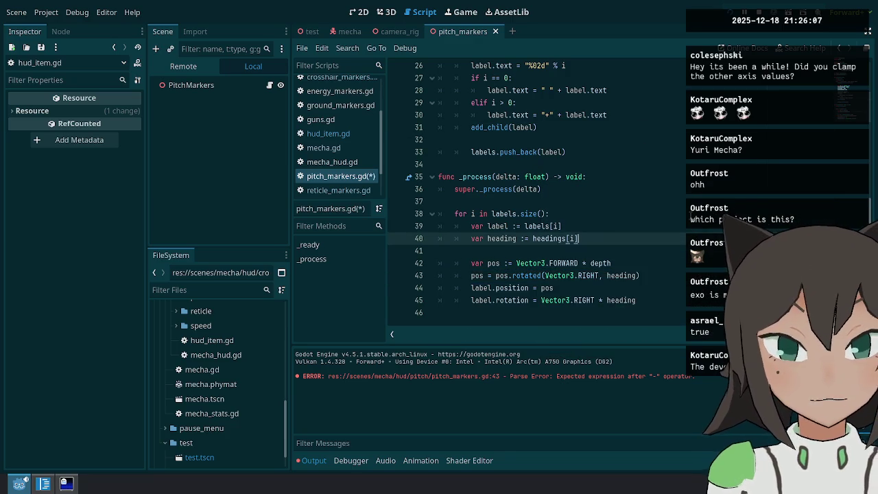
key(Return)
text(print()
text(rotation.y)
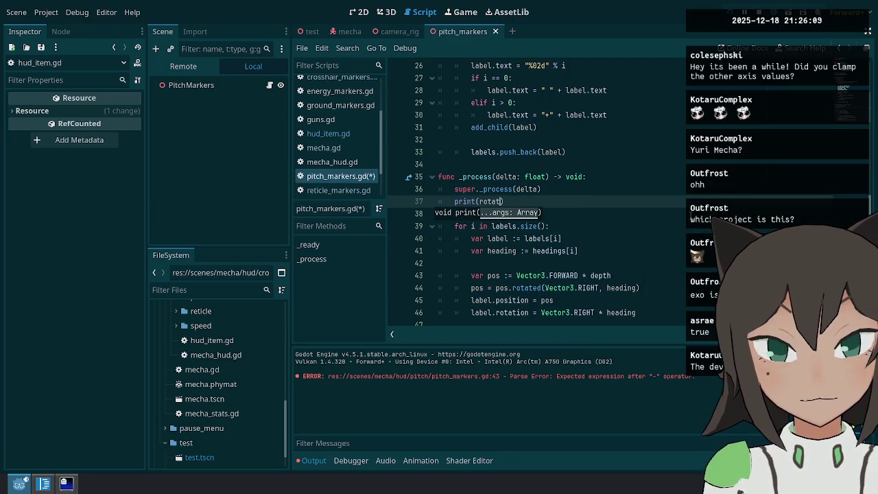
key(ctrl+s)
click(734, 8)
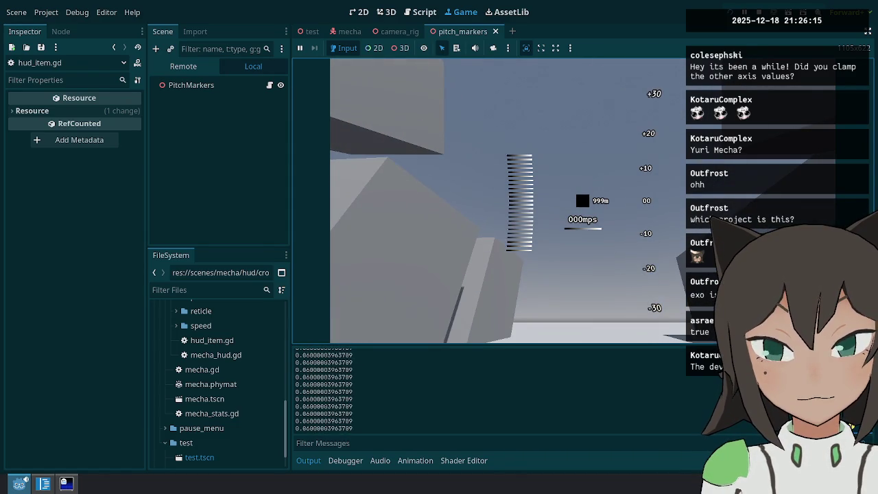
Step: Change the debug print to rotation.x, save, and run the game
click(420, 11)
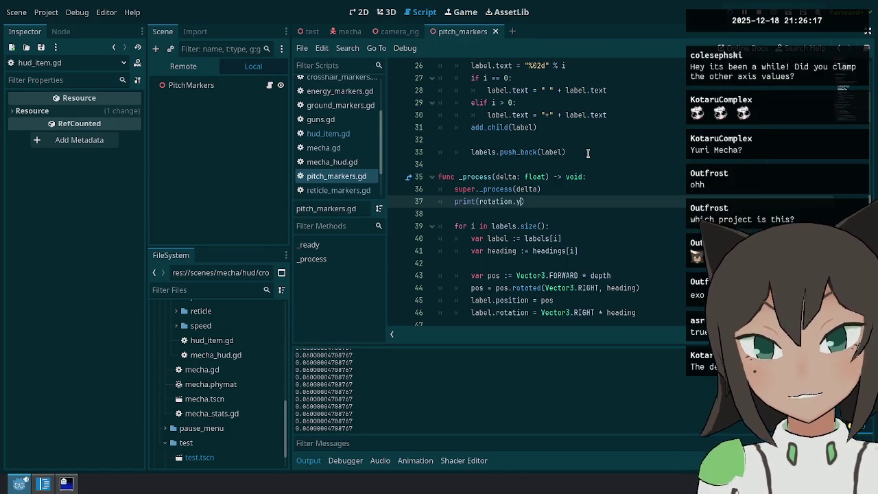
key(BackSpace)
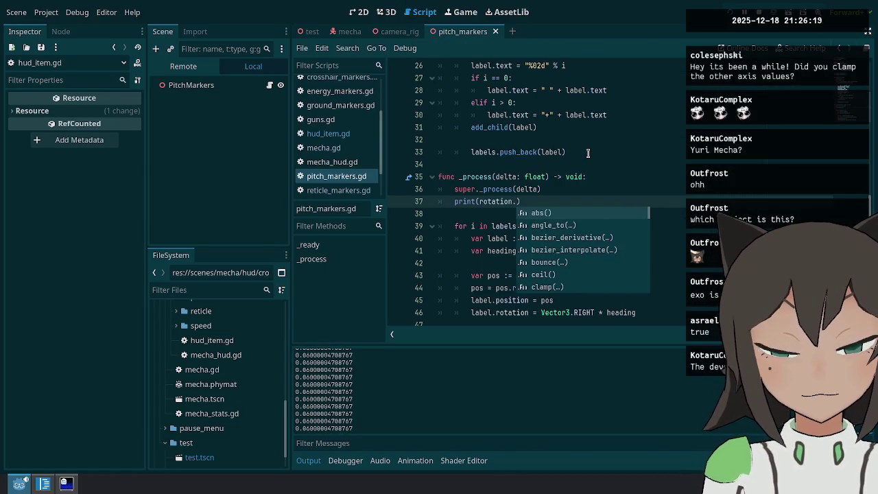
text(x)
key(ctrl+s)
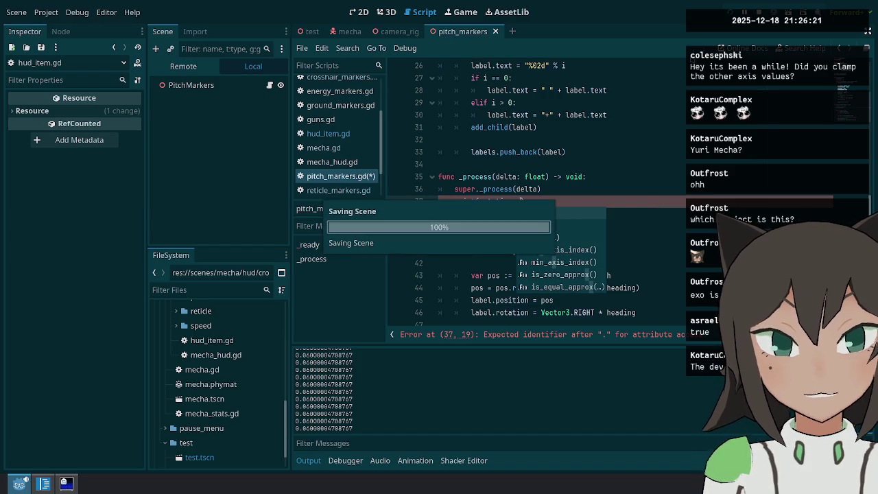
key(F5)
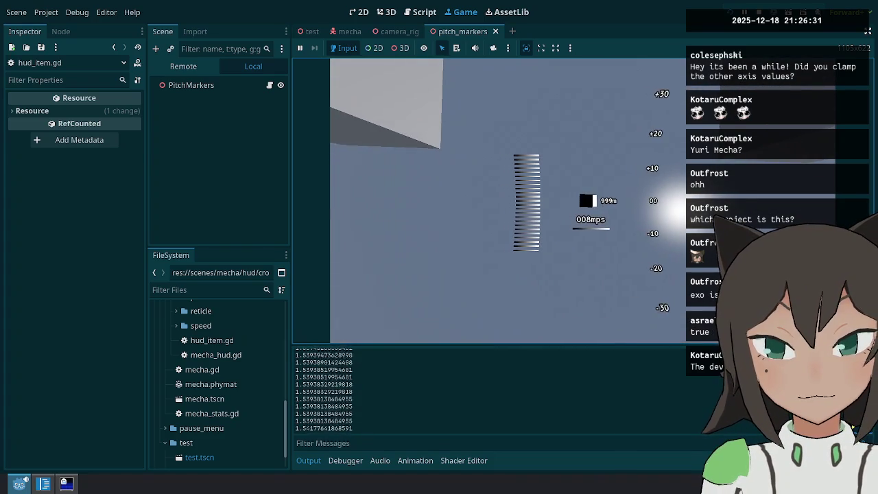
Step: Make line 44 subtract rotation.x from heading, delete the debug print line, save and rerun
key(Escape)
click(418, 11)
key(Escape)
scroll(638, 274, down, 1)
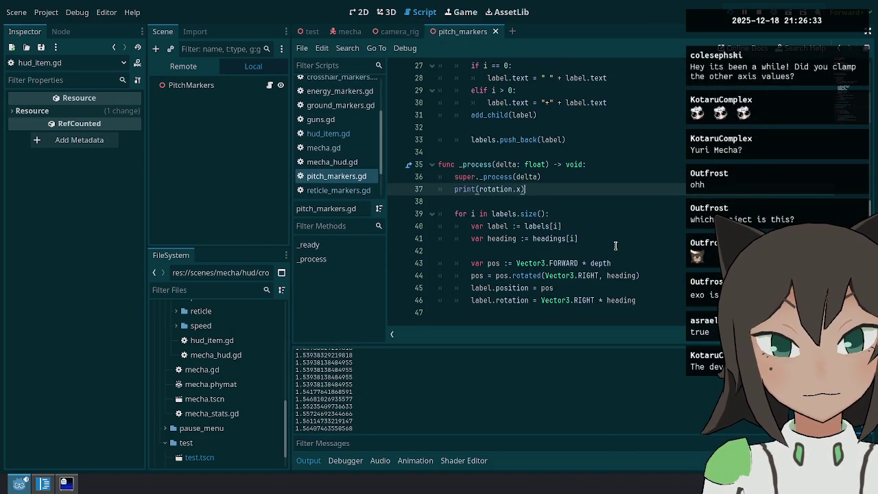
click(639, 288)
click(638, 275)
text(;)
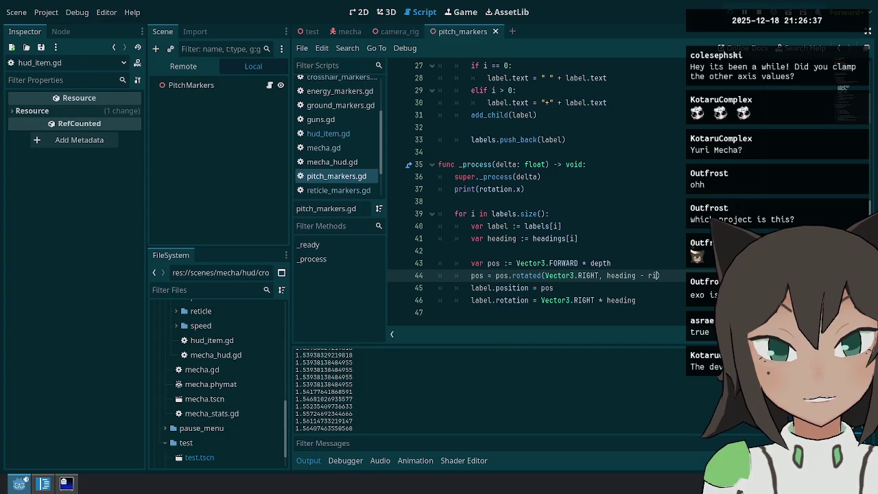
text(otation.)
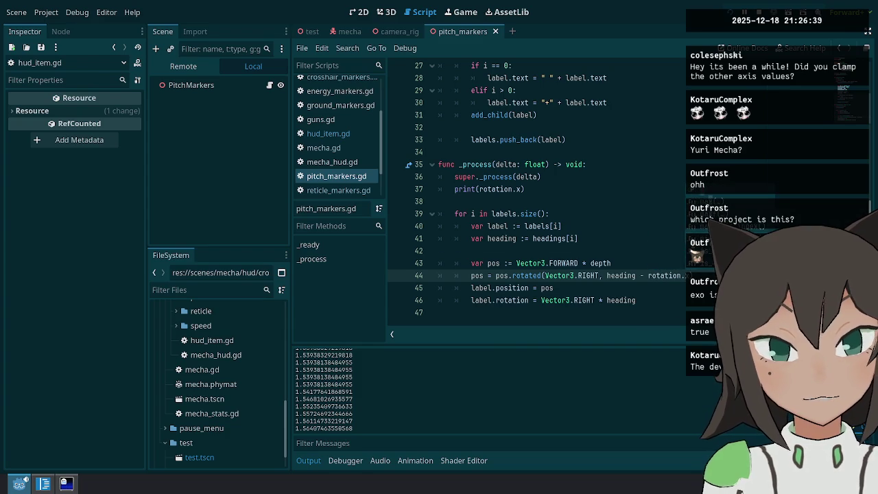
key(Up)
key(Up)
key(Up)
key(ctrl+shift+k)
key(ctrl+s)
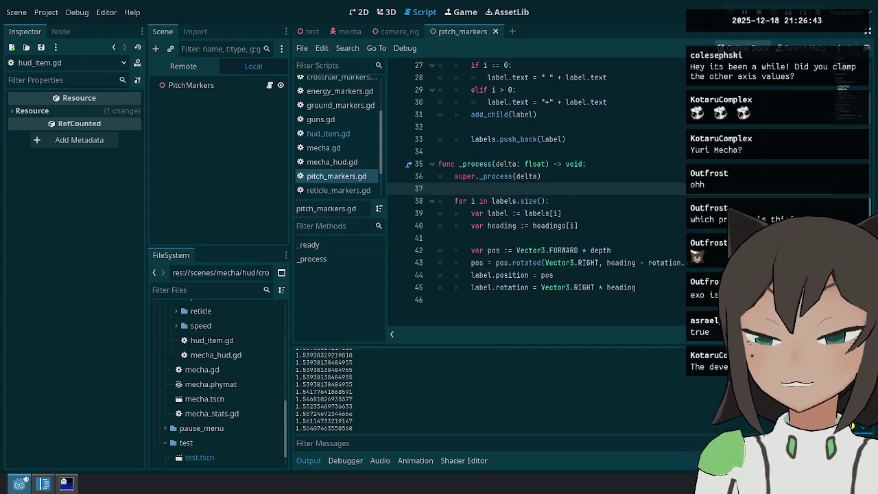
click(735, 12)
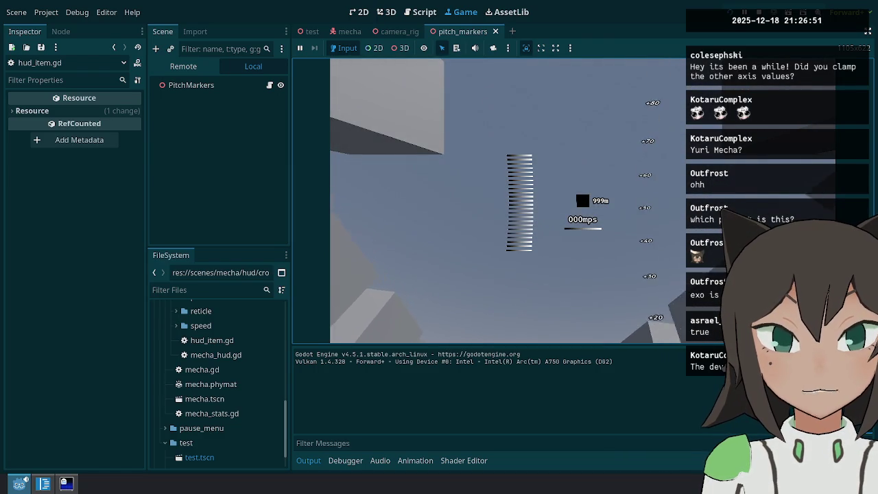
Step: Wrap heading + rotation in parentheses on line 45 and run the game
key(Escape)
click(420, 11)
click(579, 194)
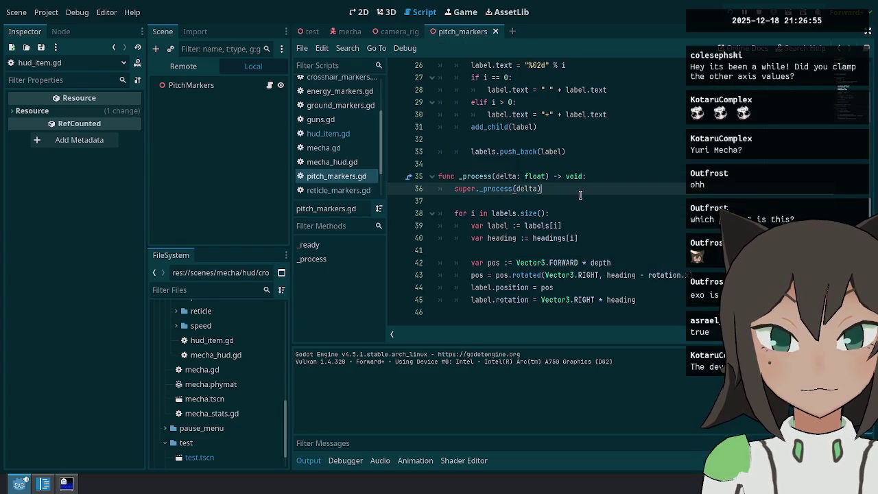
click(634, 239)
click(633, 215)
click(660, 276)
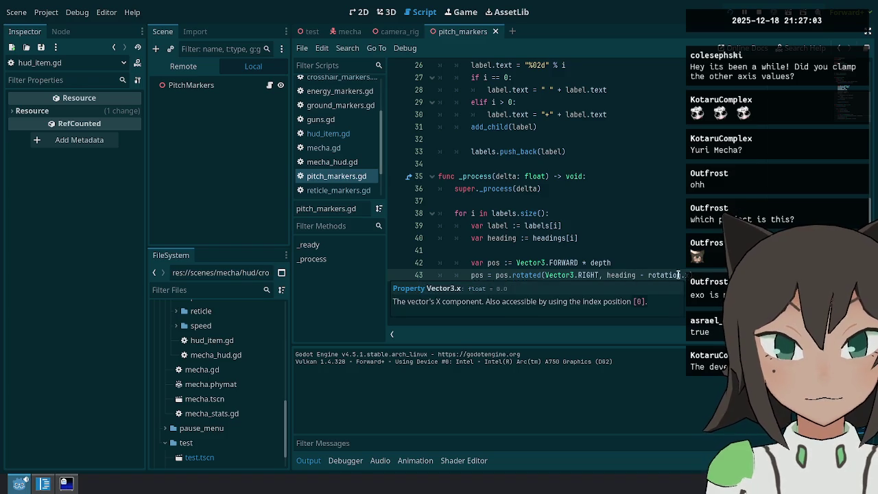
double_click(494, 263)
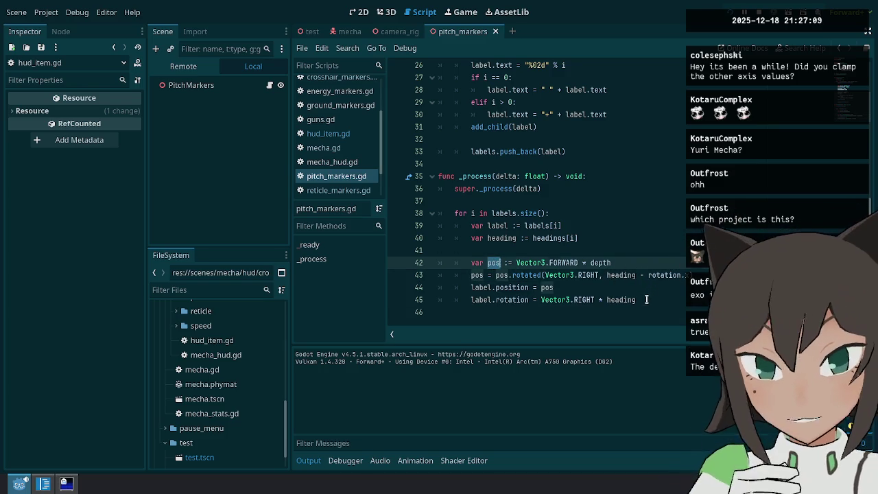
click(647, 299)
text(tation)
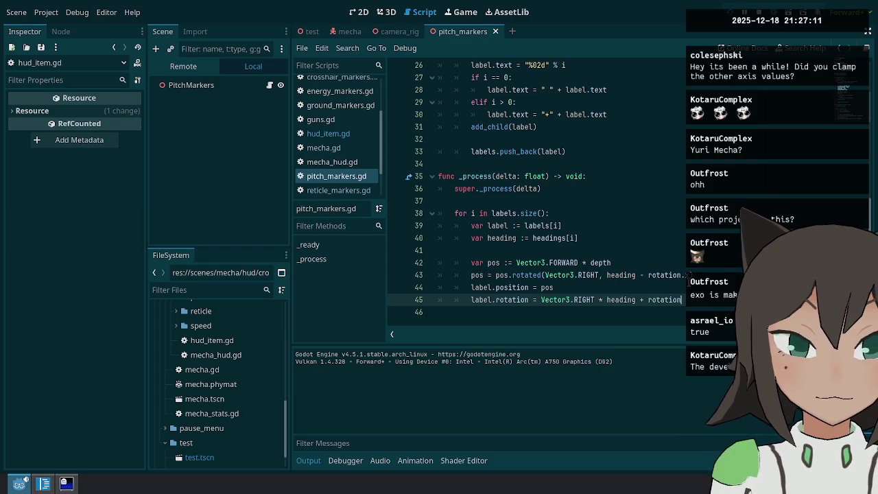
key(ctrl+shift+Left)
key(ctrl+shift+Left)
key(ctrl+shift+Left)
text(()
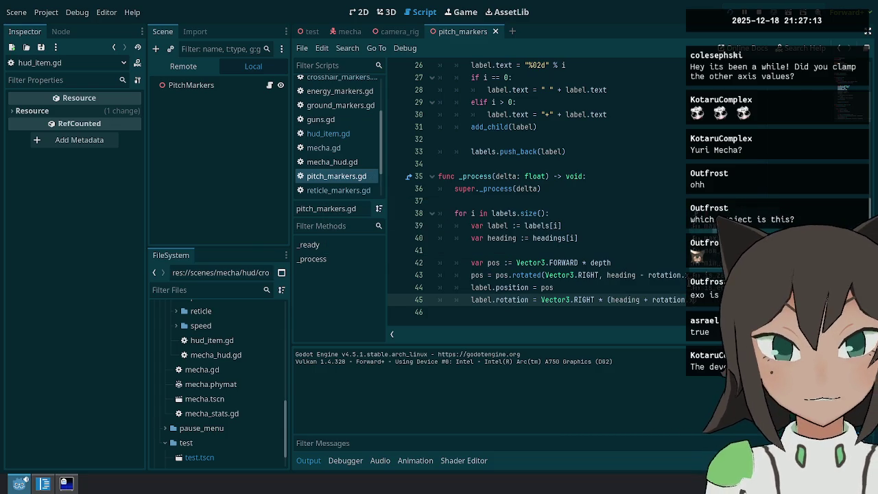
click(753, 13)
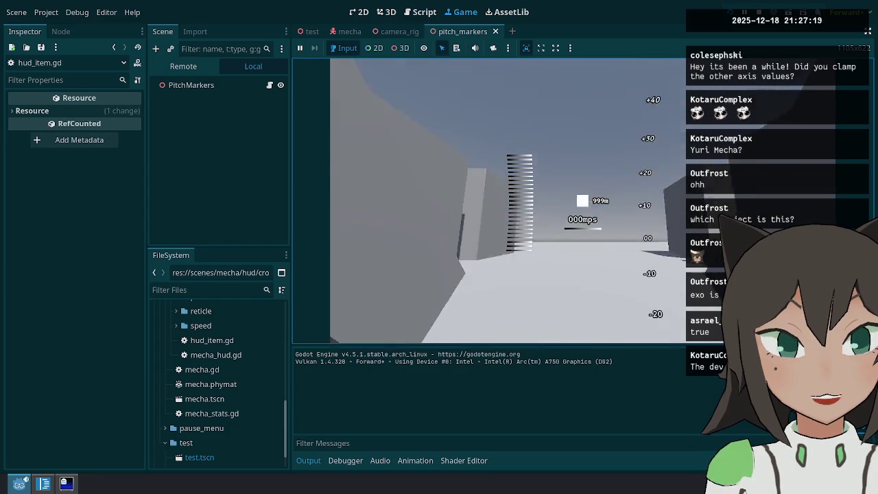
Step: Change line 43's rotation term to rotation.x and run the game again
key(Escape)
click(420, 12)
click(629, 291)
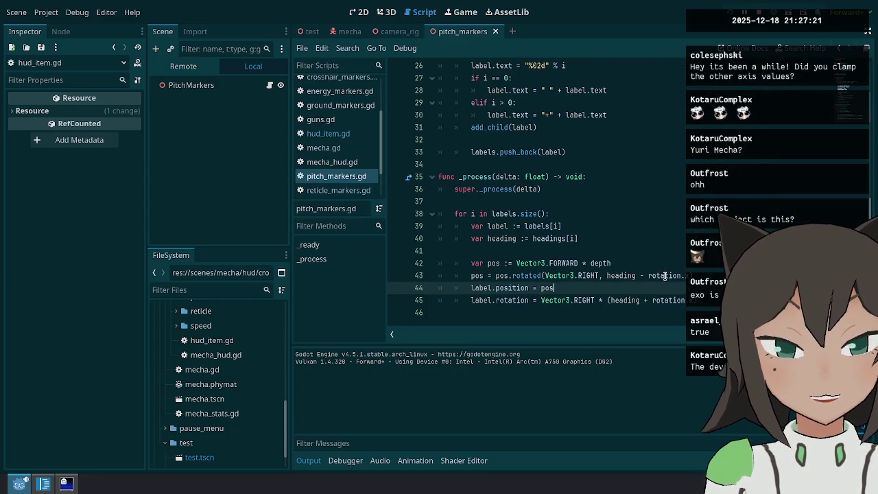
double_click(665, 275)
text(x)
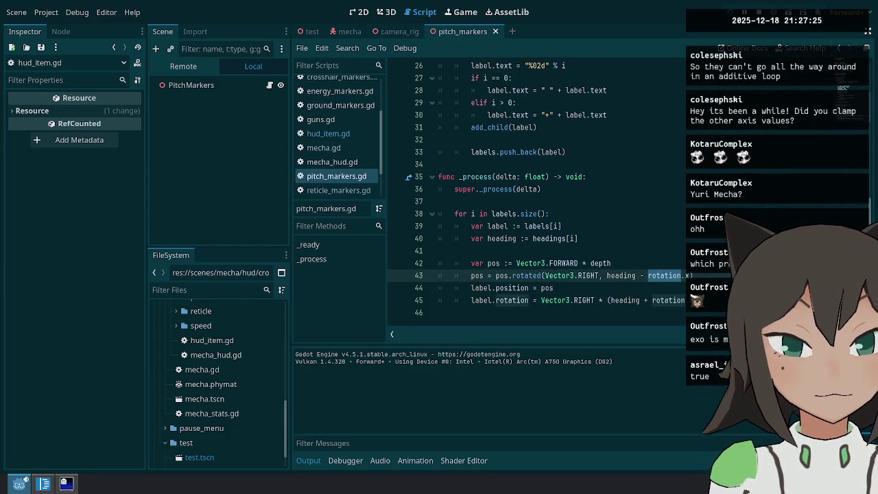
click(555, 287)
click(554, 300)
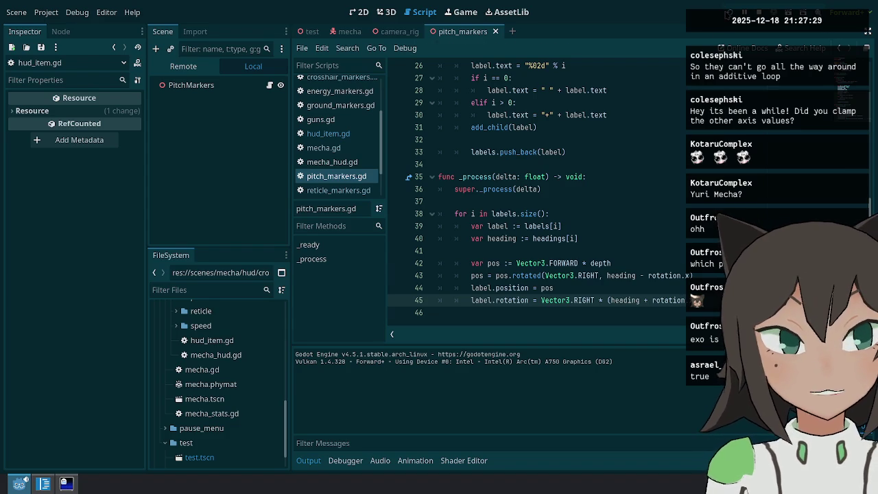
key(F5)
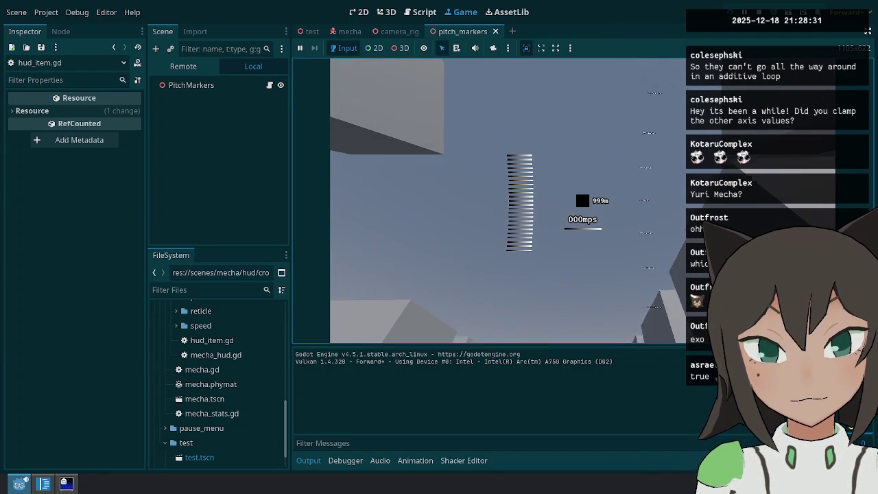
Step: Switch line 45 from heading + rotation to heading - rotation and rerun the game
click(420, 12)
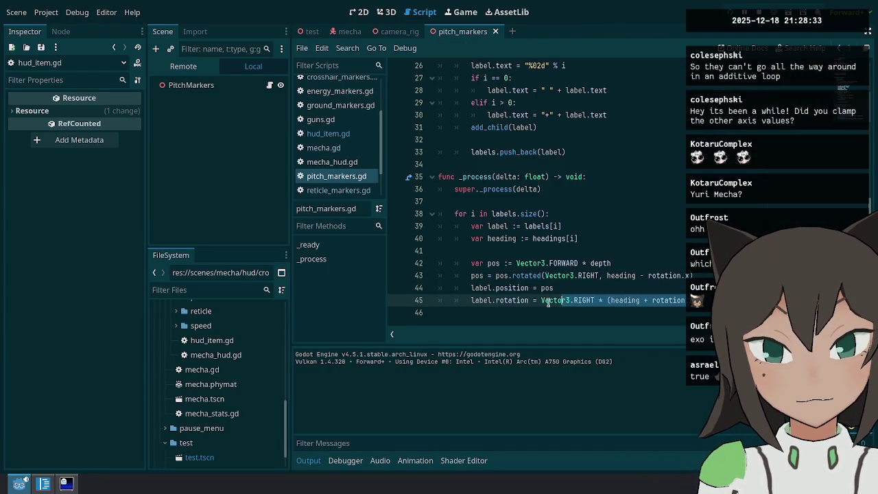
click(510, 301)
text(-)
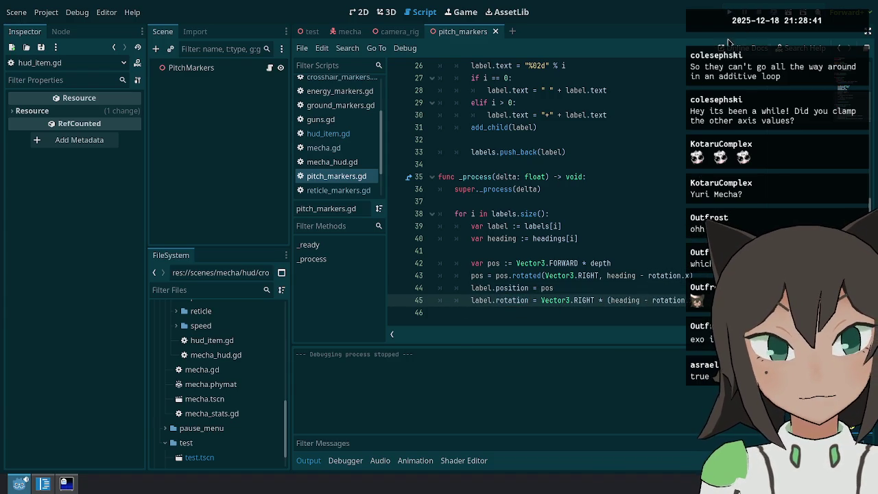
key(F6)
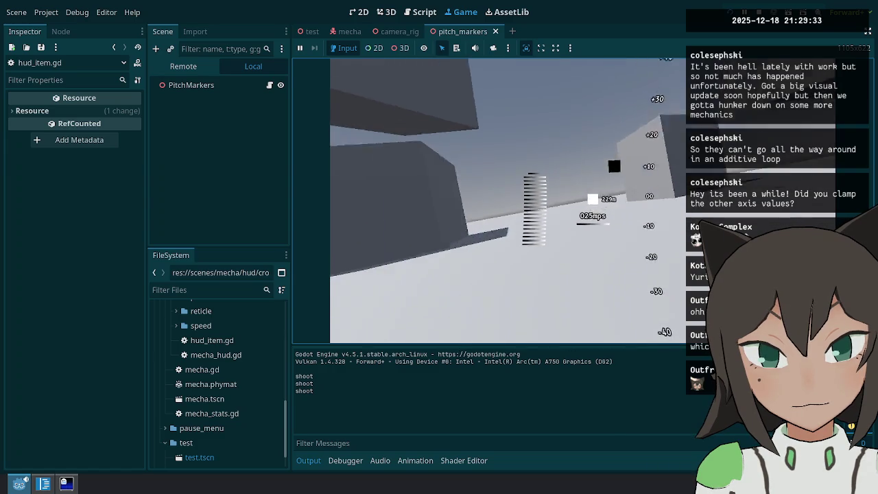
Step: Stop the test run and bring up mecha.gd at its leaning and look code
key(Escape)
key(F8)
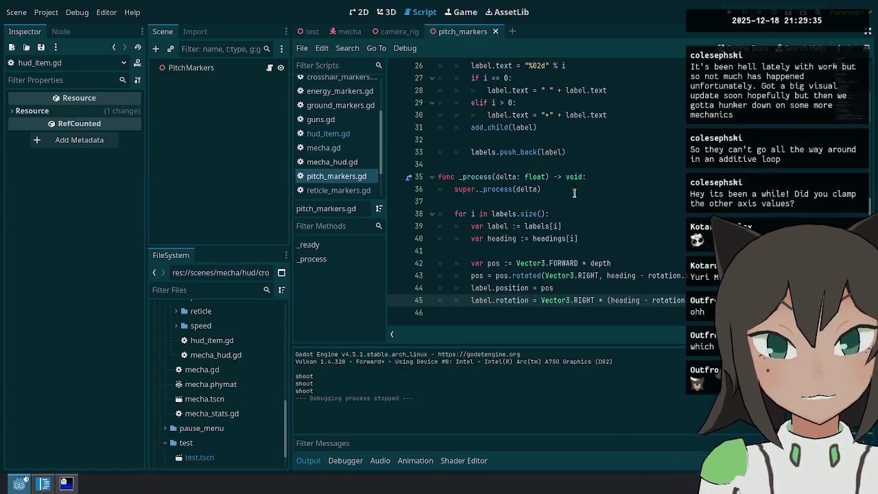
scroll(364, 89, up, 3)
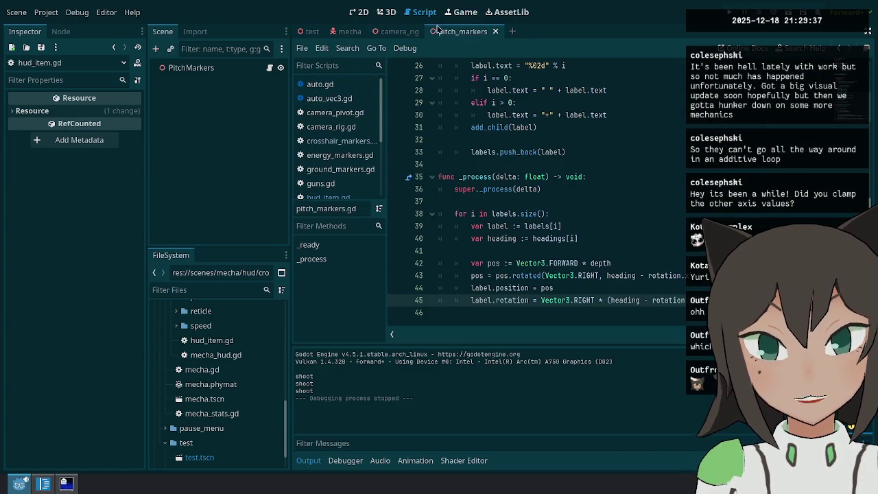
click(339, 32)
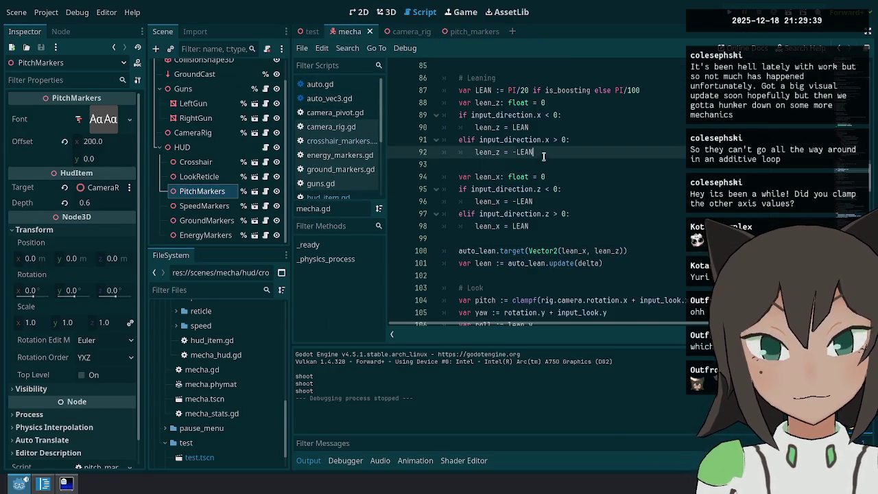
Step: Set LEAN to PI/50 when boosting and PI/200 otherwise, test, then soften it to PI/300 and rerun
click(597, 251)
scroll(637, 263, up, 4)
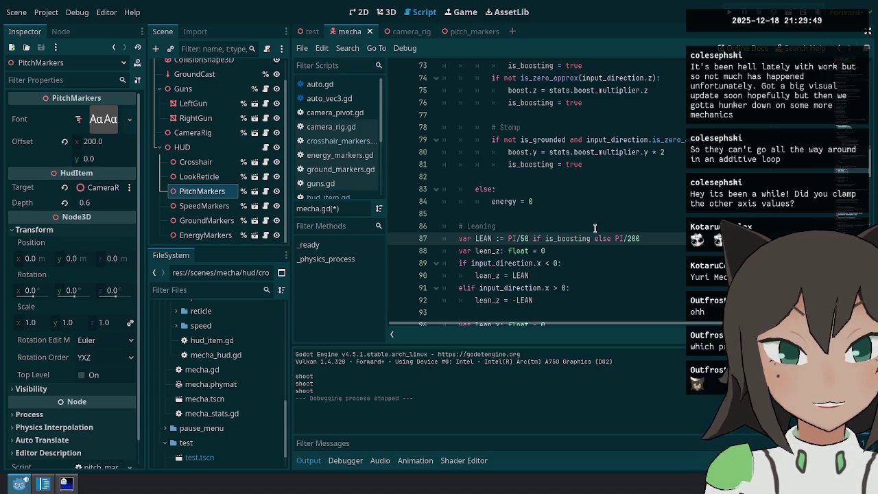
click(730, 7)
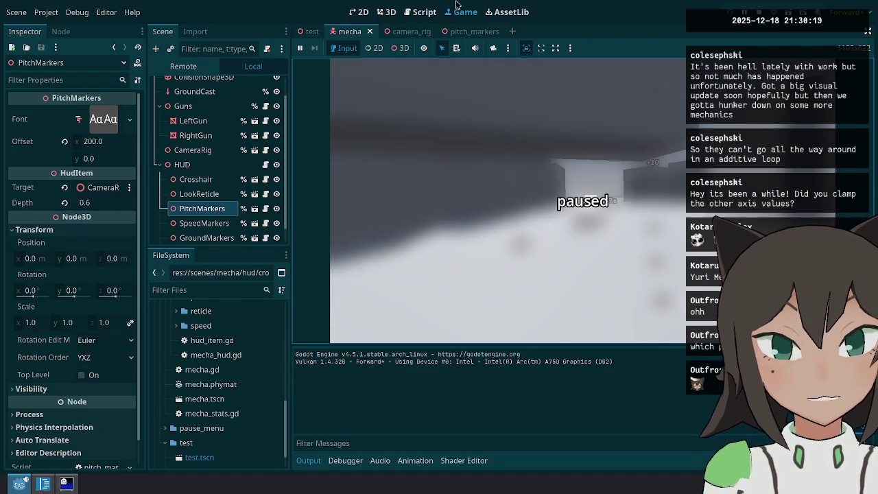
click(422, 12)
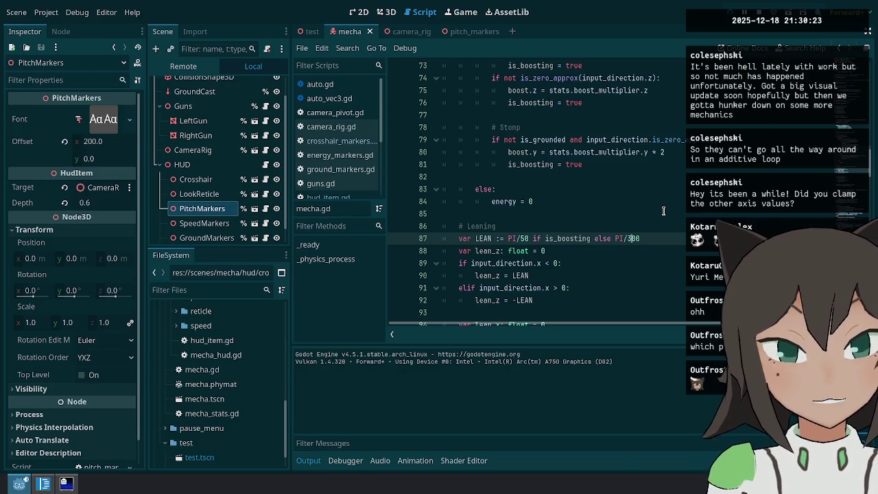
key(F5)
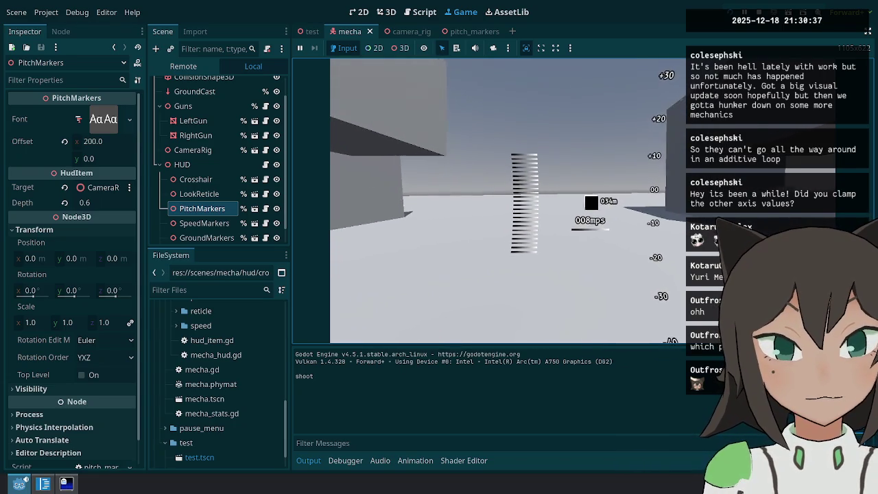
Step: Drive the mecha toward the buildings, fire its guns, then pause and stop the game
key(w)
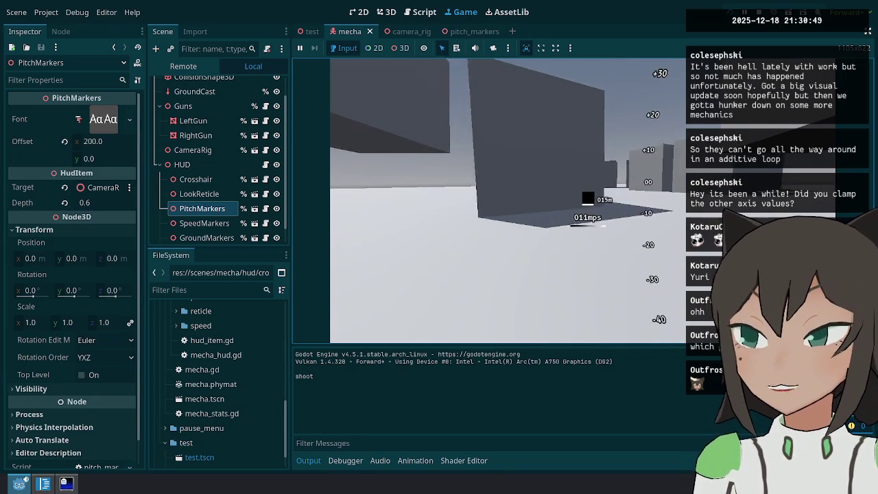
click(580, 199)
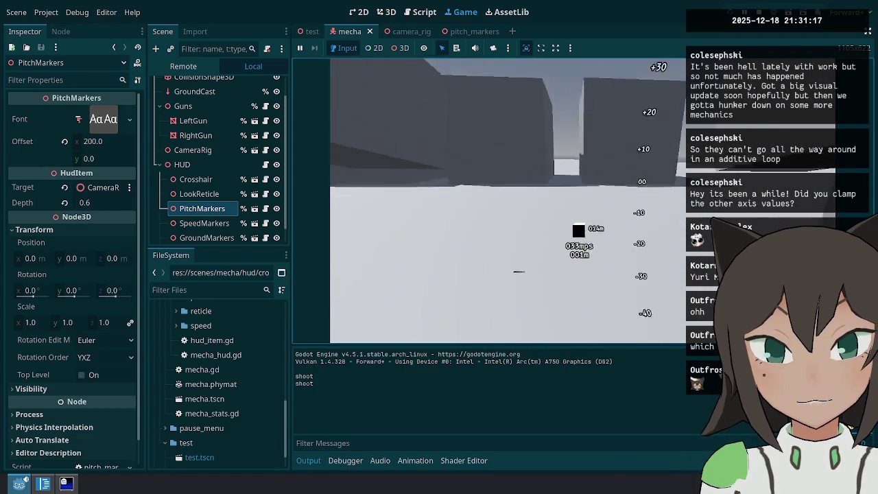
key(Escape)
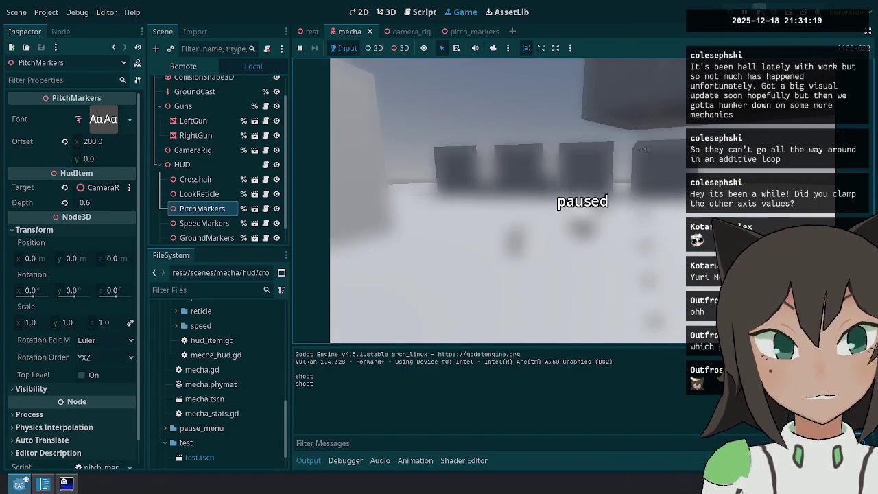
click(759, 11)
Step: Check the repository status in the terminal and start interactive staging with git add -p
click(65, 483)
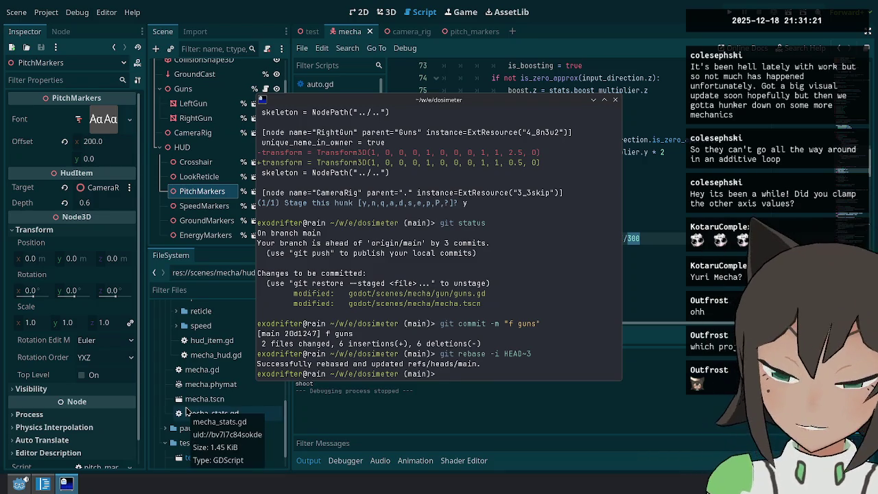
text(git status)
key(Return)
text(git add )
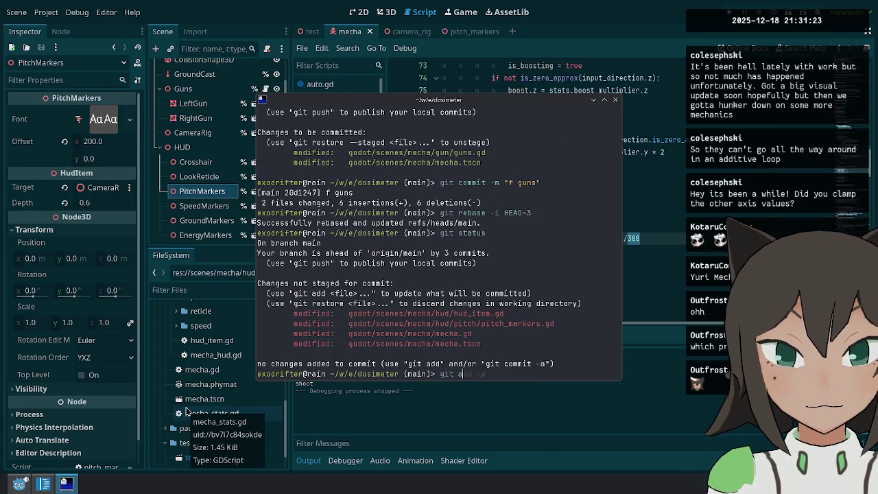
text(-p)
key(Return)
Step: Stage every hunk in hud_item.gd, pitch_markers.gd, mecha.gd and mecha.tscn by answering y
text(y)
key(Return)
text(y)
key(Return)
text(y)
key(Return)
text(y)
key(Return)
text(y)
key(Return)
text(y)
key(Return)
text(y)
key(Return)
text(git status)
key(Return)
Step: Commit the staged changes as 'Implement mecha leaning' and bring up the to-do notes
text(git )
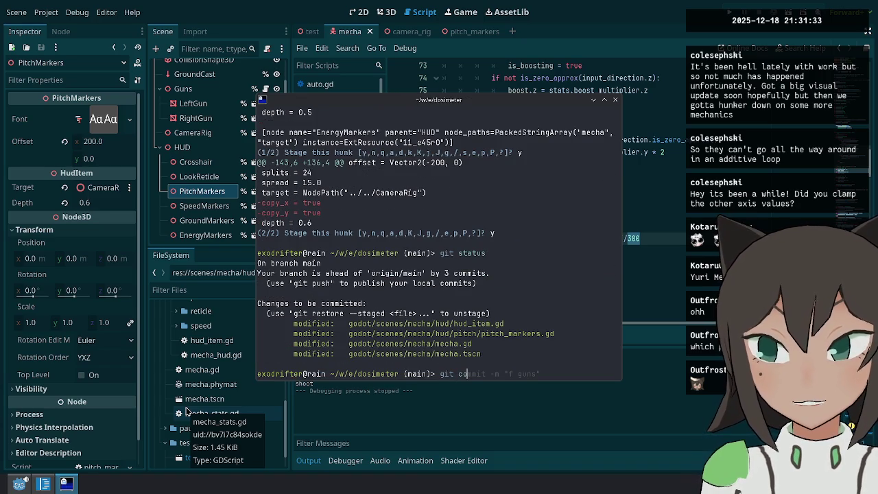
text(mit -)
text("Im)
text(leaning)
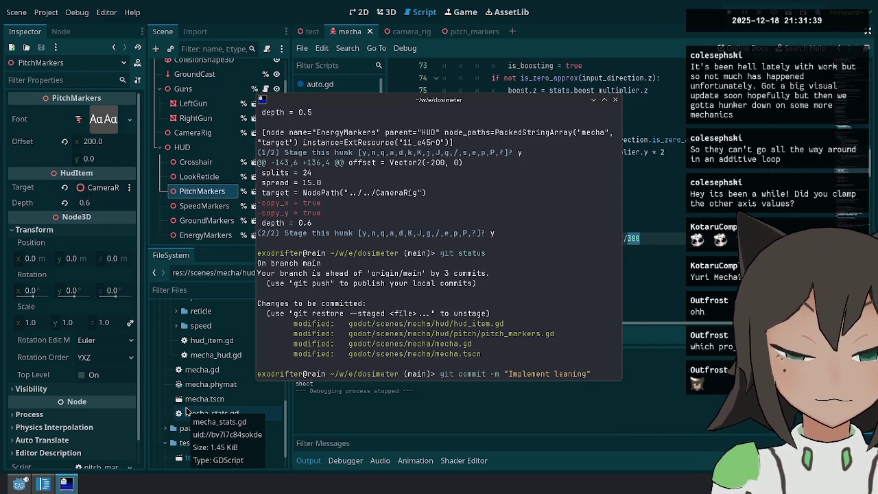
text(mecha)
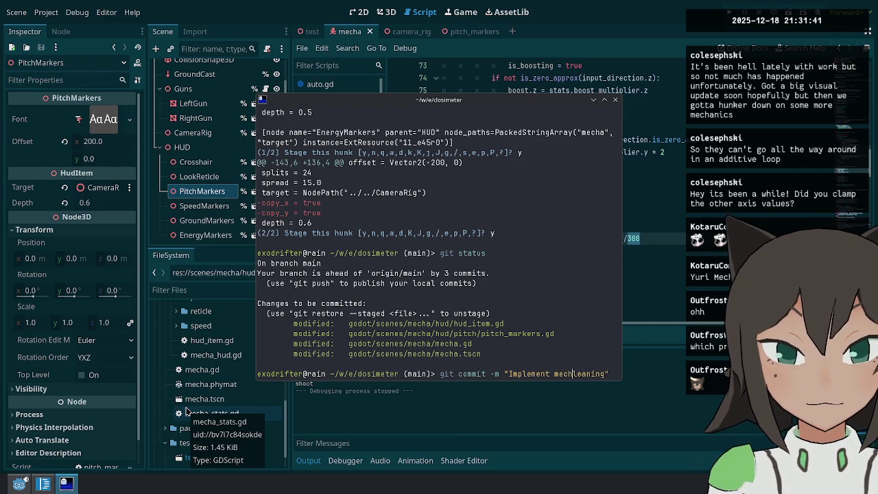
key(Return)
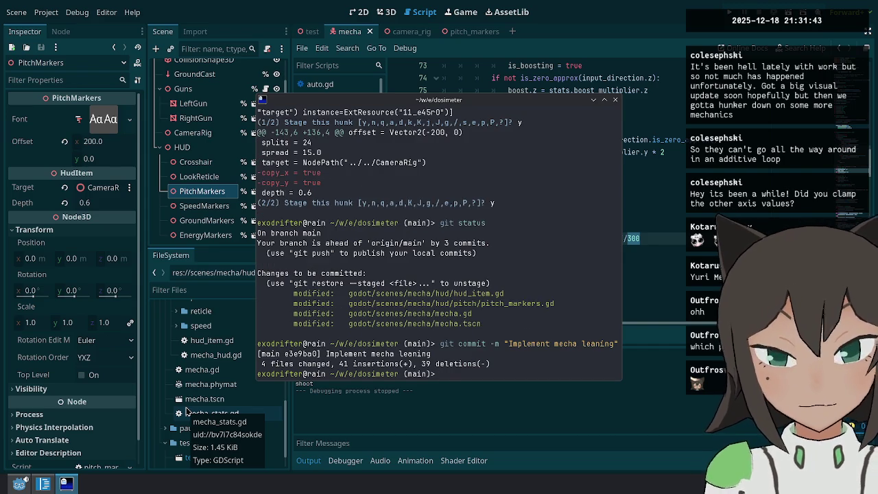
click(44, 483)
click(306, 146)
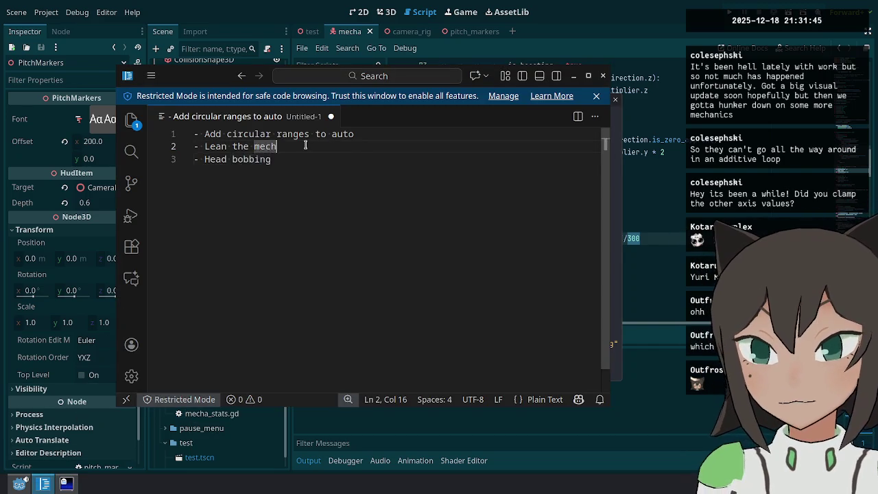
Step: Delete the 'Lean the mech' line from the to-do notes and minimize the notes window
key(ctrl+shift+k)
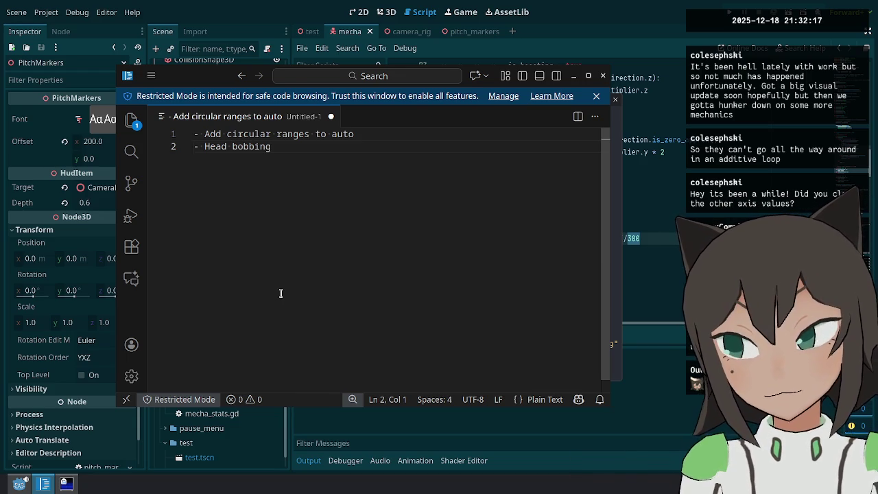
click(574, 75)
scroll(233, 128, up, 2)
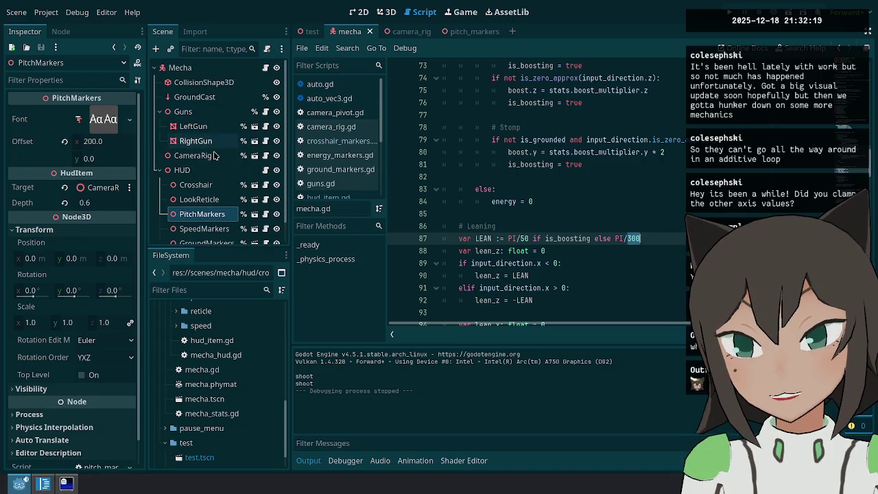
Step: Add a Node3D child to Mecha, move it below GroundCast, and rename it Model
click(201, 113)
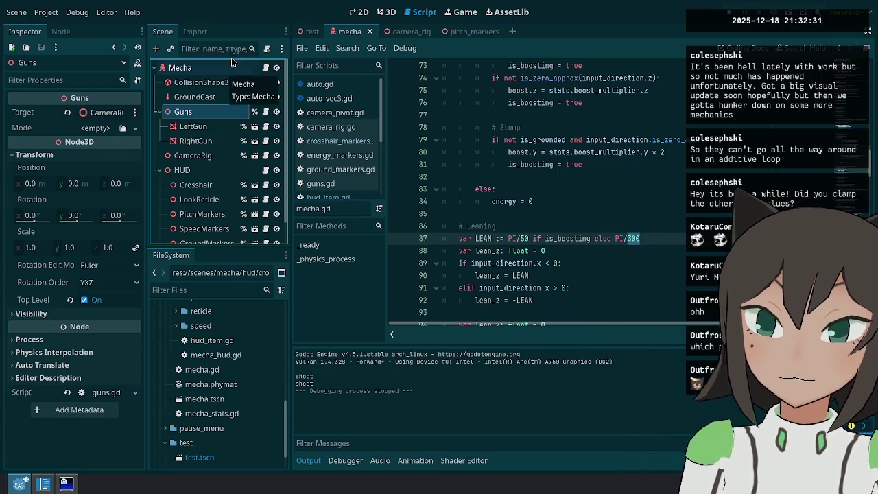
right_click(232, 67)
click(281, 93)
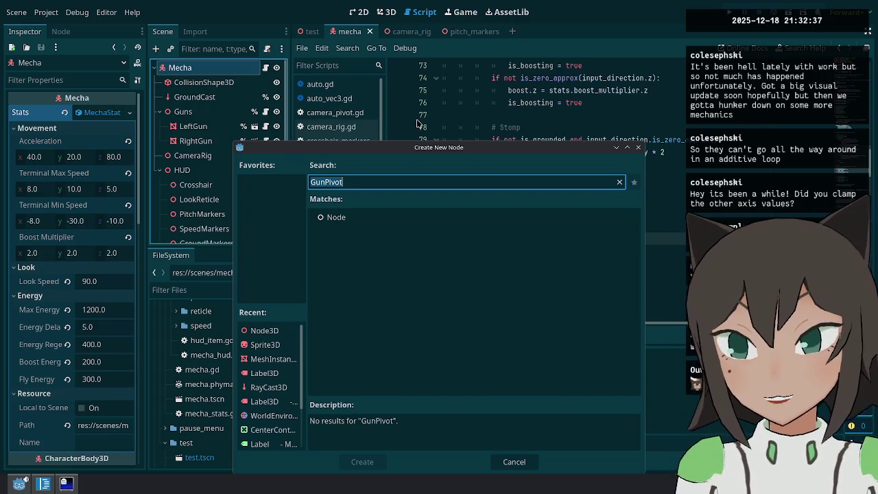
text(node)
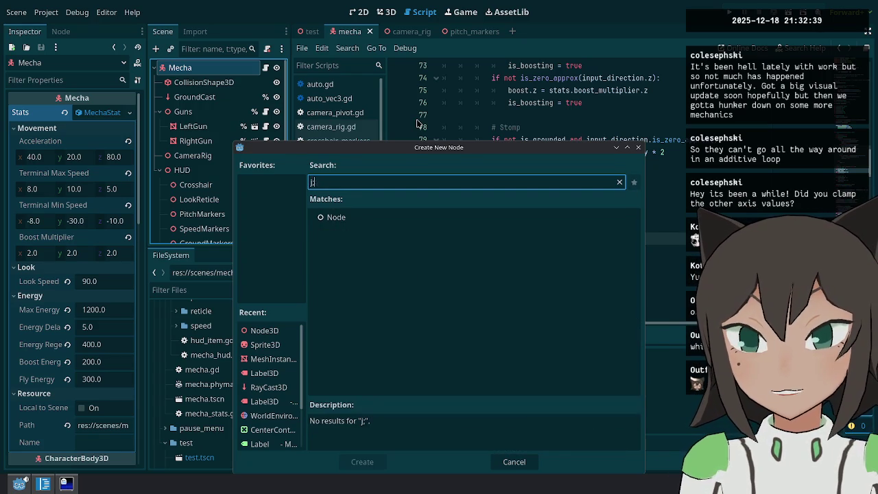
text(3d)
key(Return)
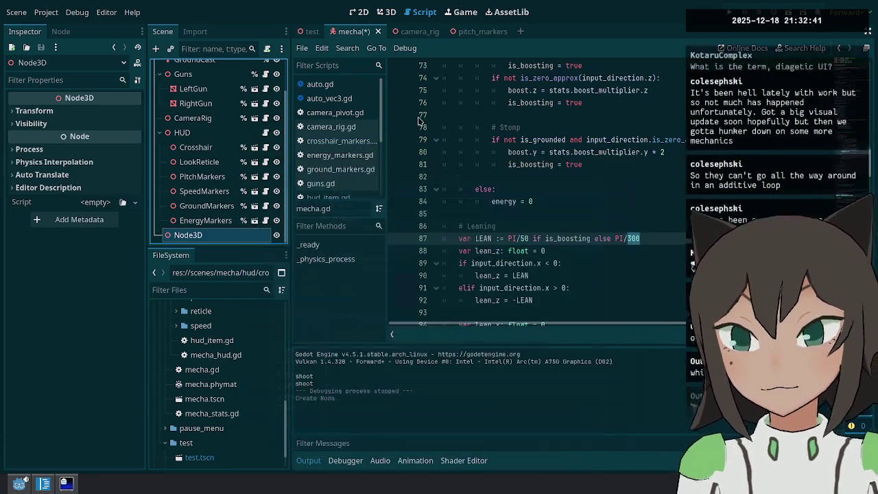
mouse_move(202, 241)
mouse_down()
mouse_move(199, 92)
mouse_move(199, 111)
mouse_up()
double_click(199, 111)
text(M)
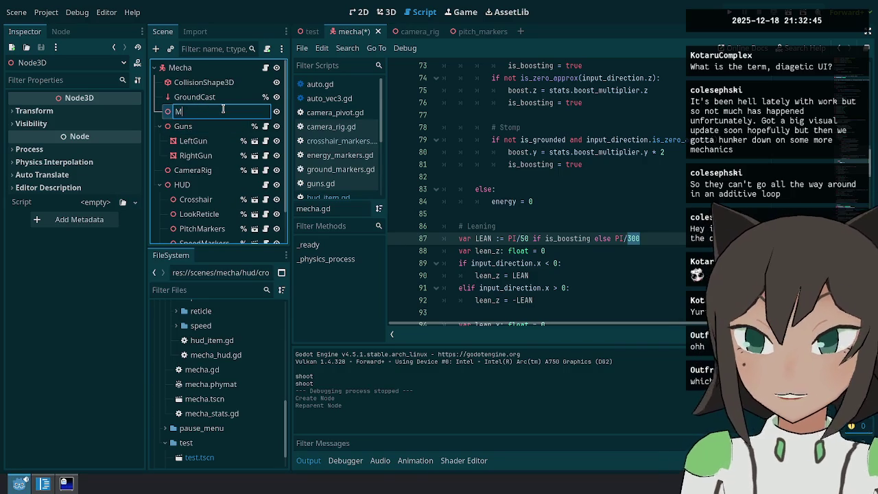
key(Return)
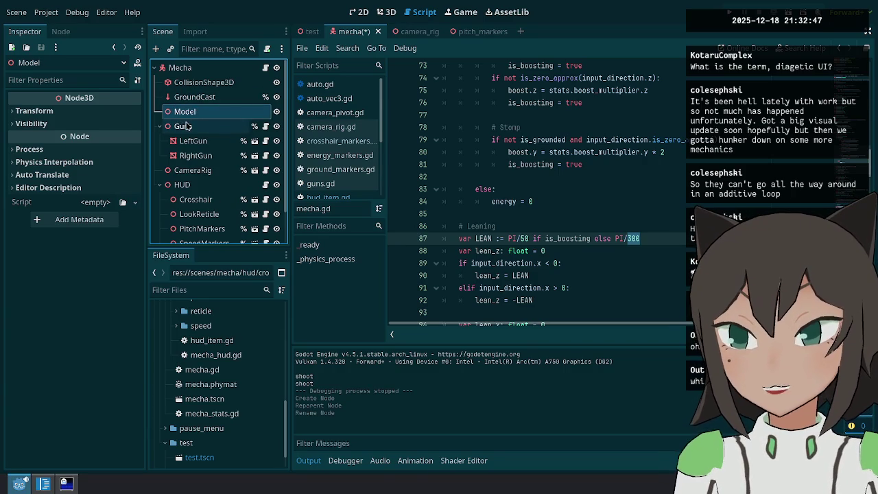
Step: Turn off Top Level on Guns and reparent Guns, with LeftGun and RightGun, under Model
click(188, 126)
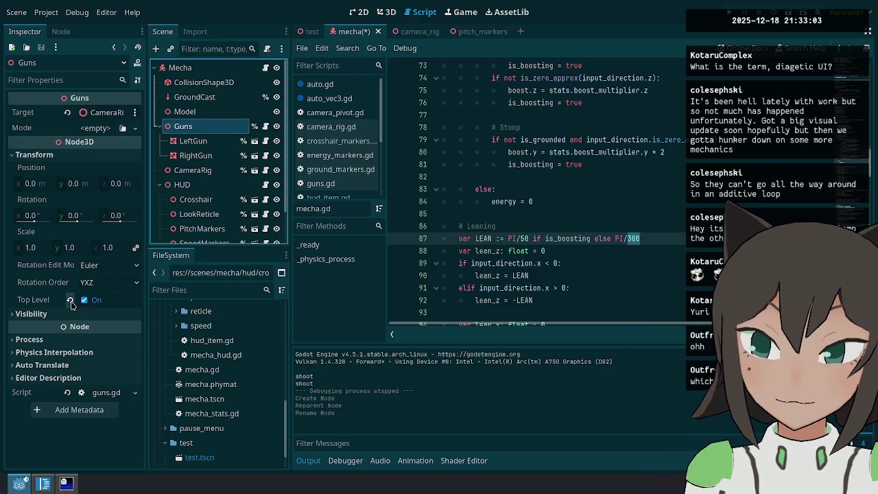
mouse_move(71, 304)
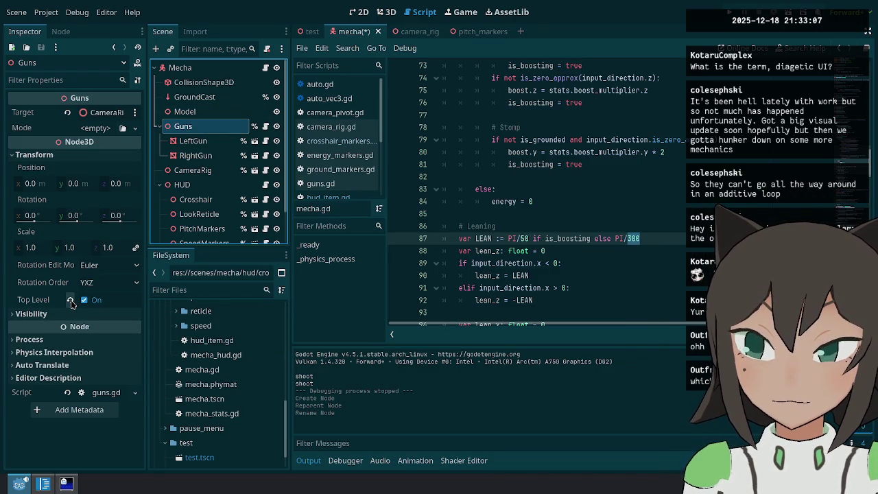
click(205, 142)
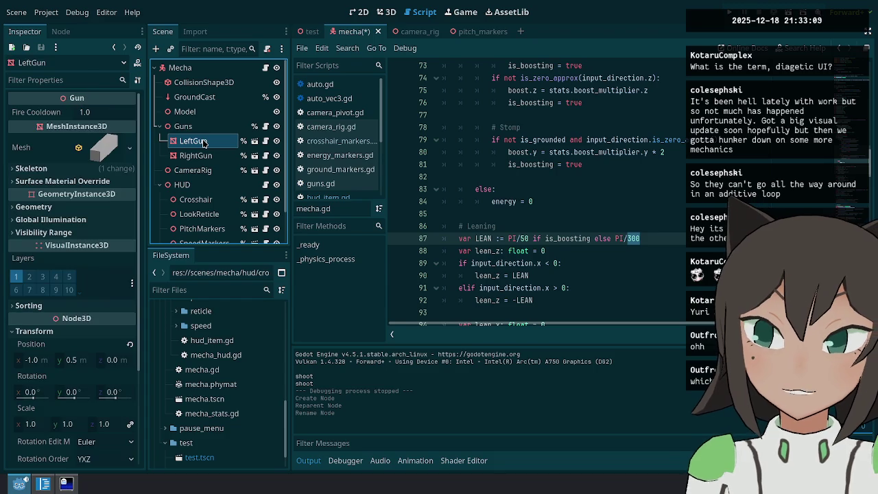
click(212, 132)
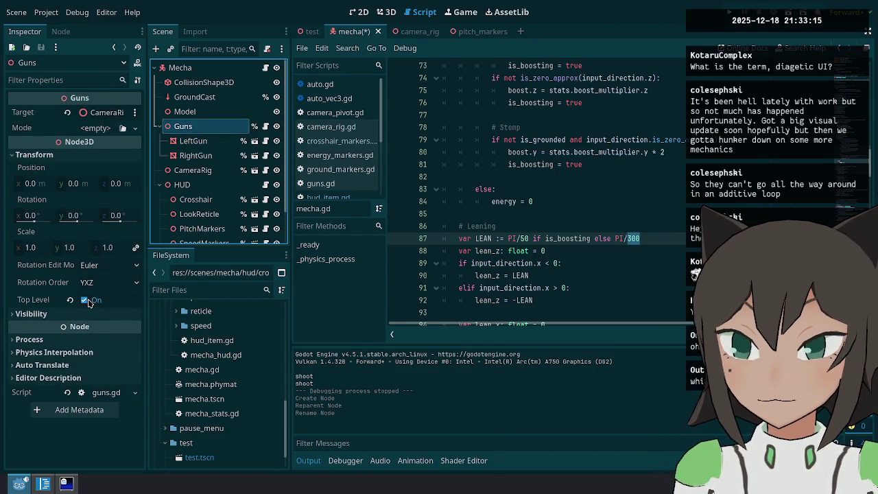
click(85, 300)
mouse_move(186, 125)
mouse_down()
mouse_move(208, 112)
mouse_move(215, 129)
mouse_move(209, 118)
mouse_move(216, 116)
mouse_up()
click(206, 126)
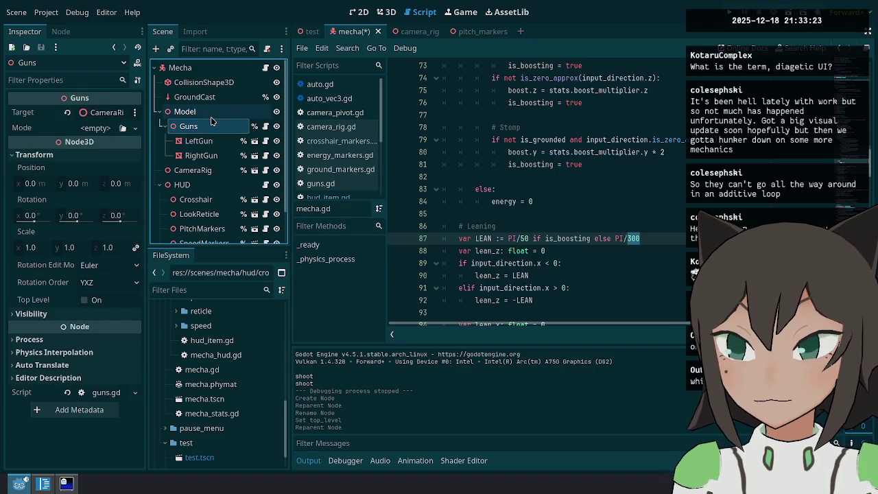
click(230, 113)
right_click(231, 114)
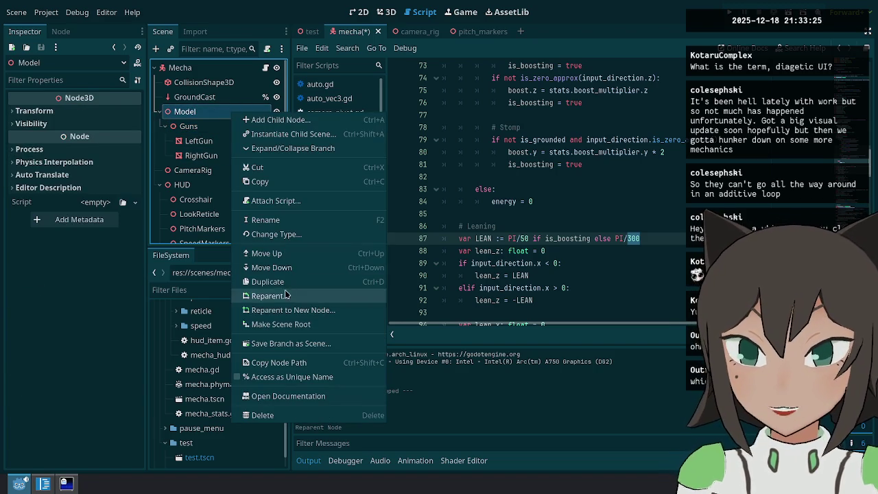
Step: Attach a new mecha_model.gd script to Model declaring class_name MechaModel
click(295, 201)
text(mecha_model)
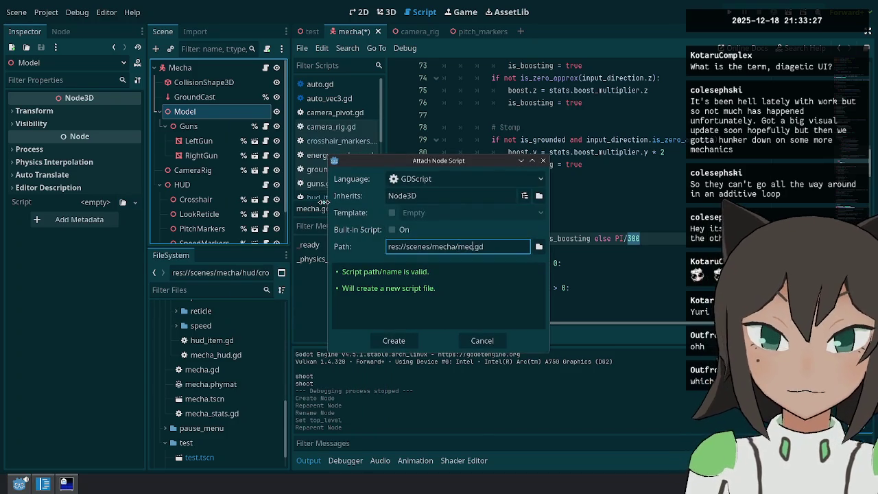
key(Return)
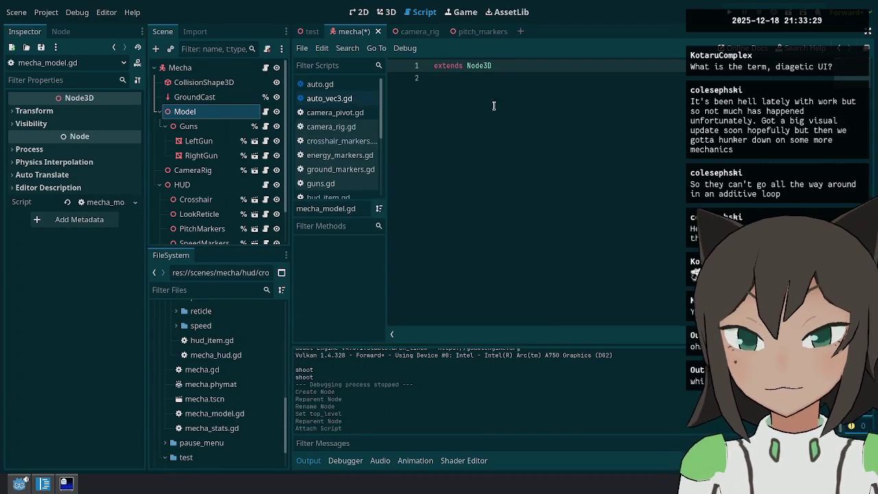
key(Return)
key(Up)
text(class_name)
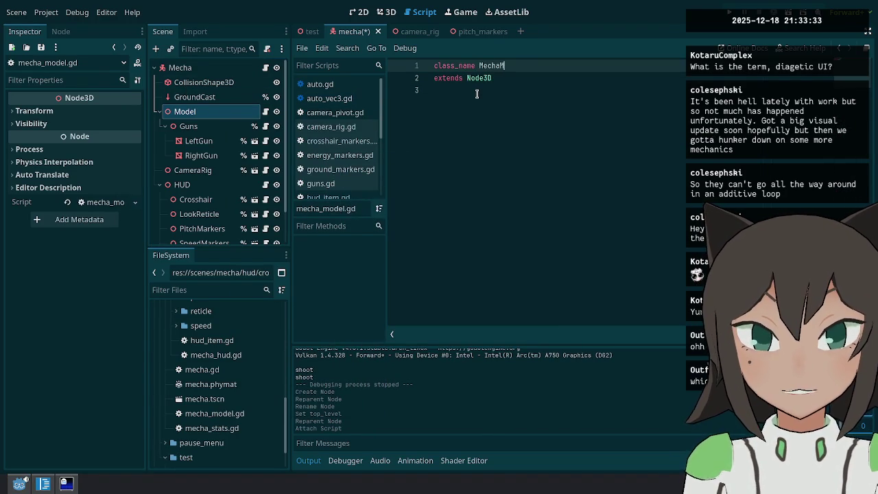
key(Return)
key(Up)
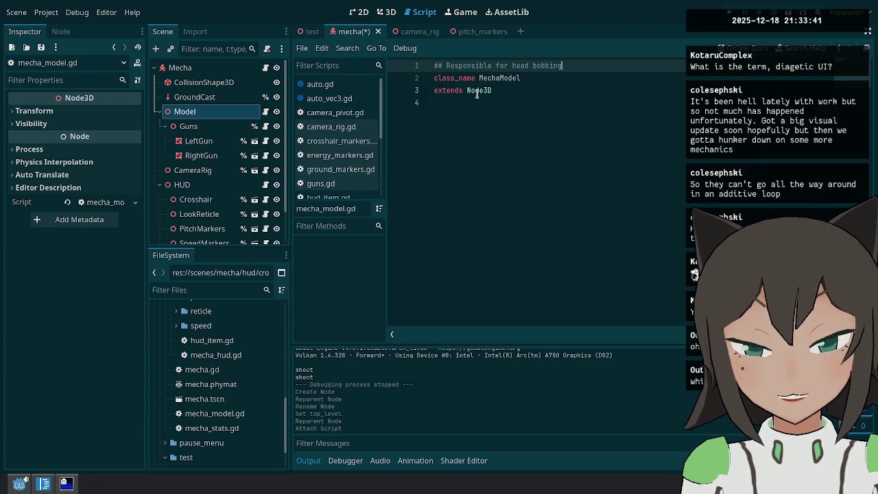
Step: Finish the doc comment about head bob motion and mecha visuals, and save the script
key(BackSpace)
key(BackSpace)
key(BackSpace)
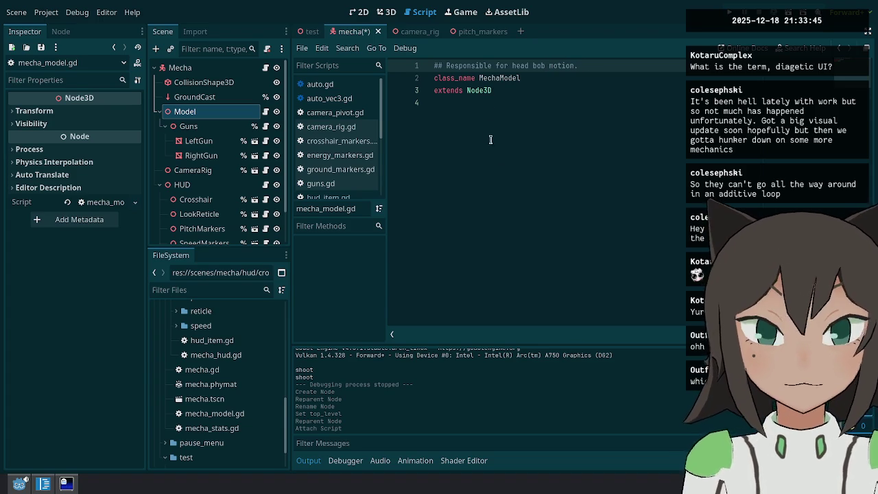
click(489, 133)
key(ctrl+s)
click(600, 62)
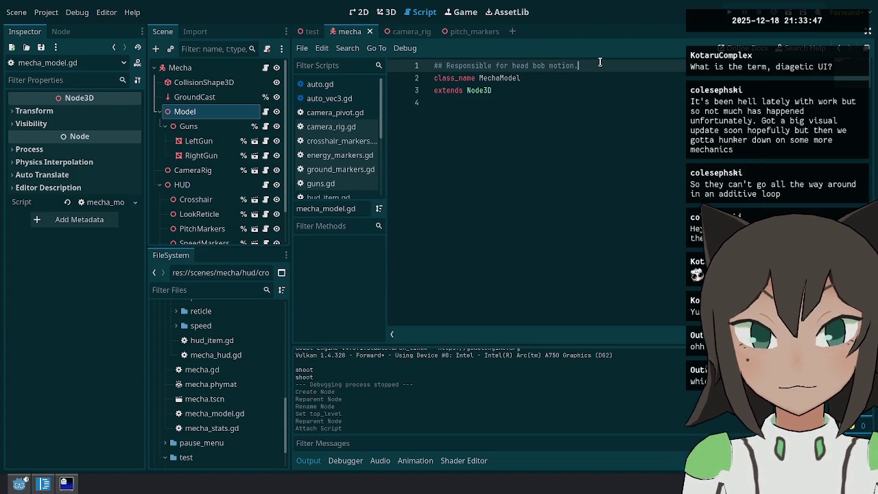
text(and mecha an)
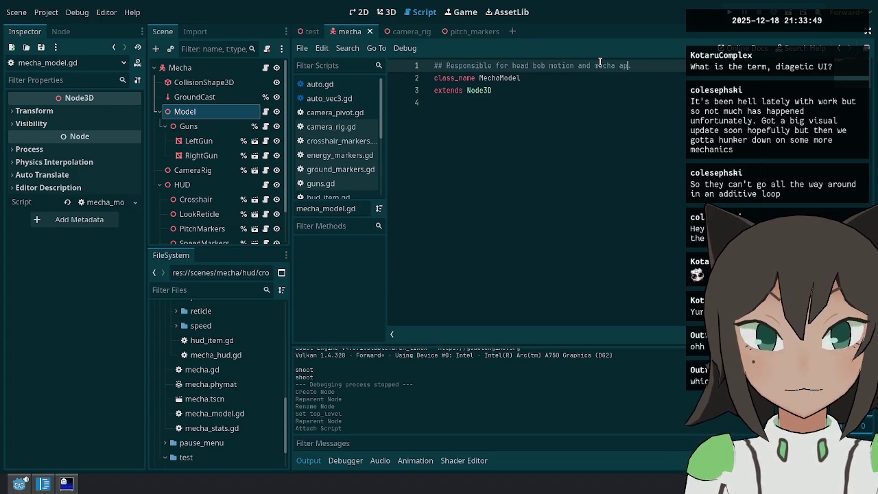
key(BackSpace)
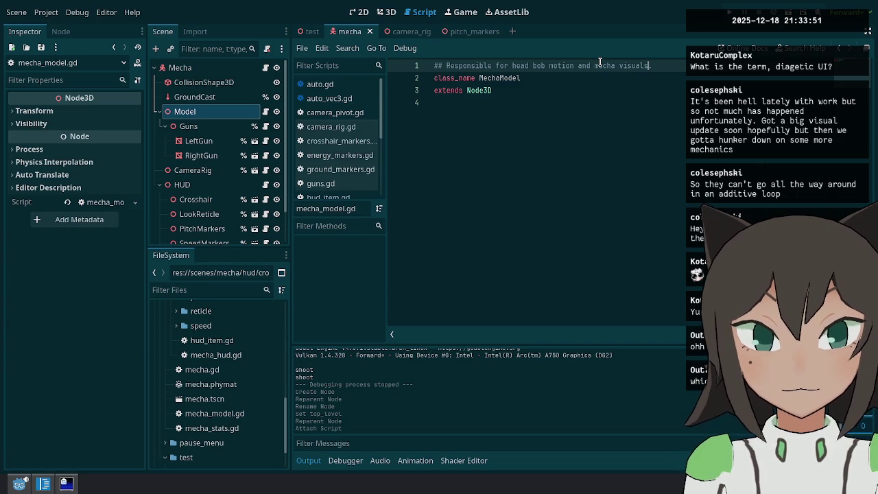
text(.)
click(523, 147)
key(ctrl+s)
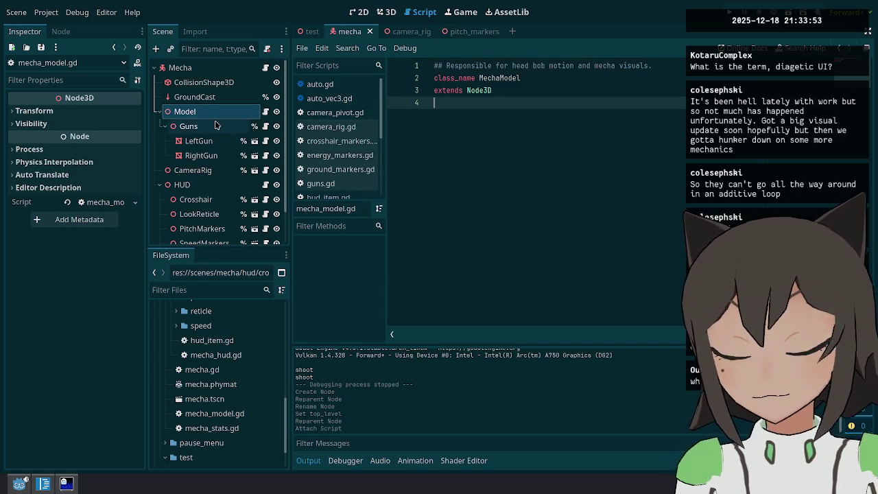
click(201, 130)
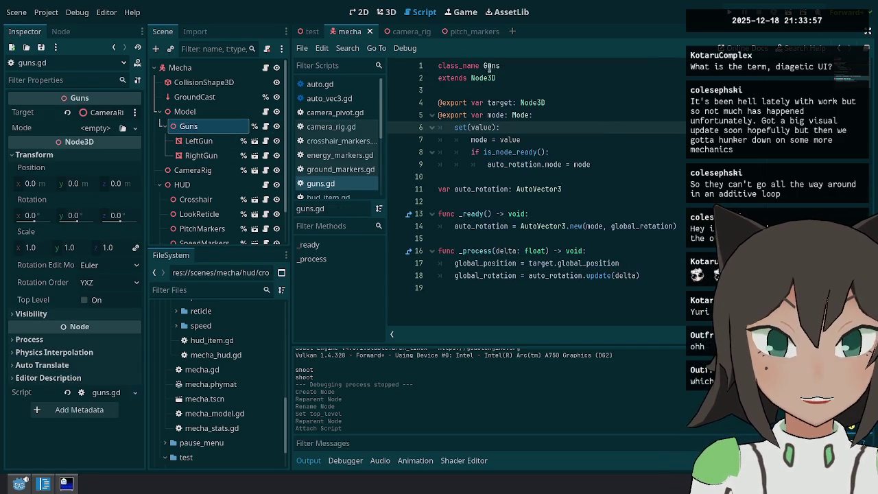
Step: Change the guns script's class_name from Guns to MechaGuns
click(483, 65)
text(Mecha)
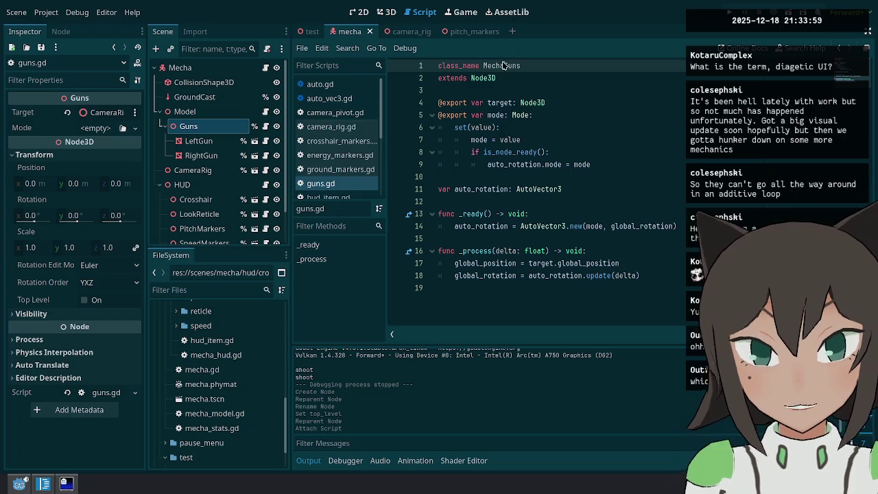
click(556, 210)
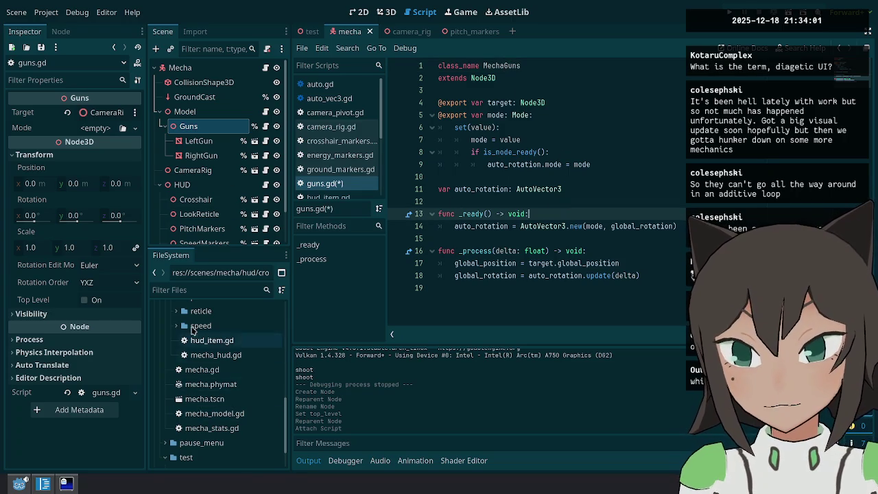
Step: Rename guns.gd to mecha_guns.gd in the FileSystem dock
scroll(181, 348, up, 5)
scroll(182, 348, up, 4)
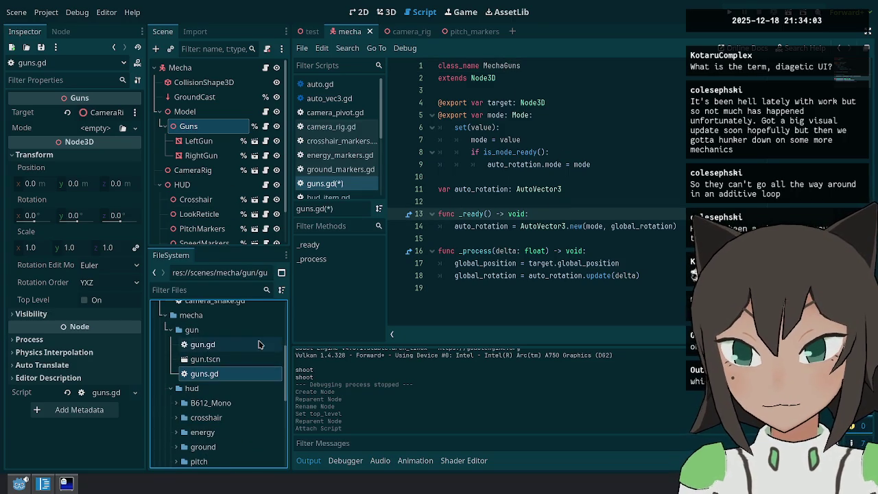
key(F2)
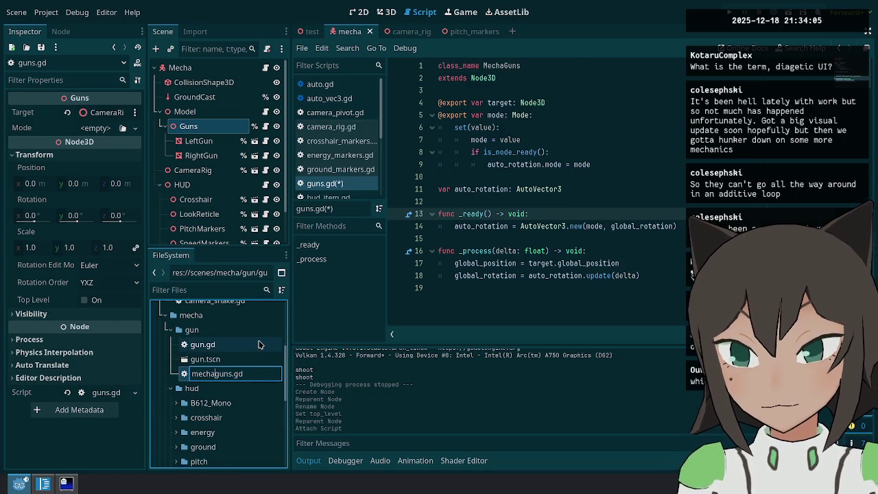
text(_)
key(Return)
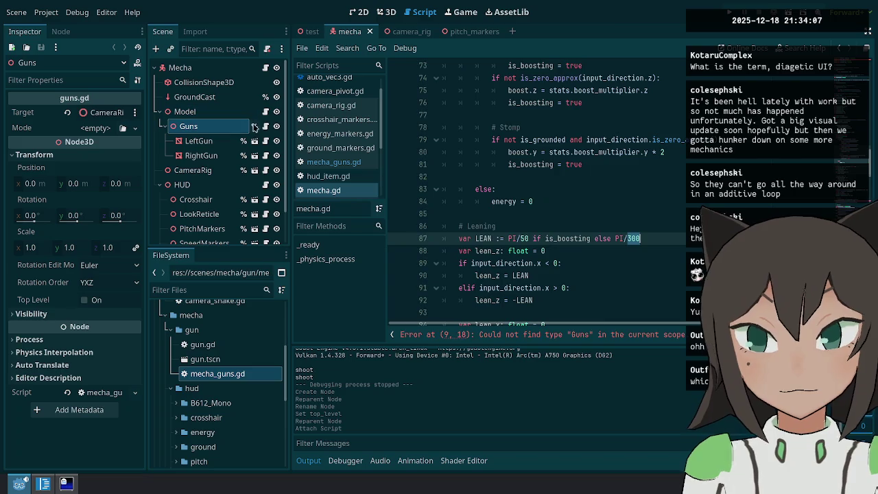
Step: Select and copy the _process function from mecha_guns.gd
click(265, 126)
click(536, 189)
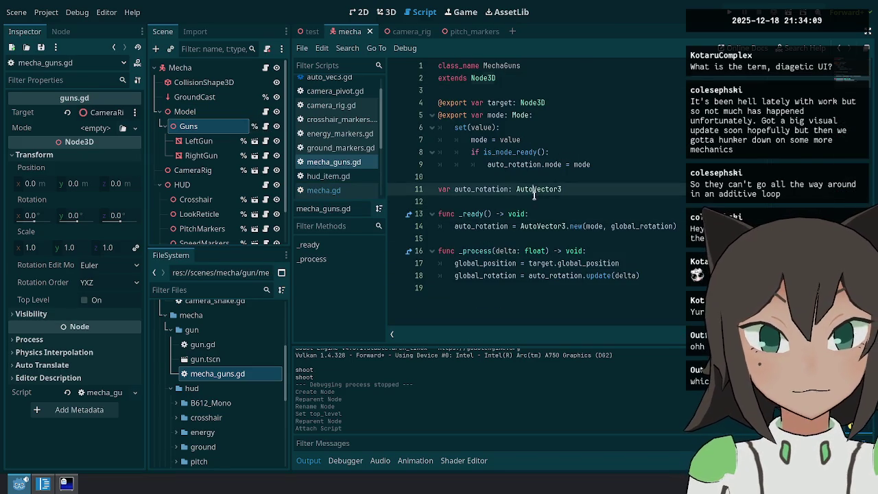
key(Down)
key(Down)
key(Down)
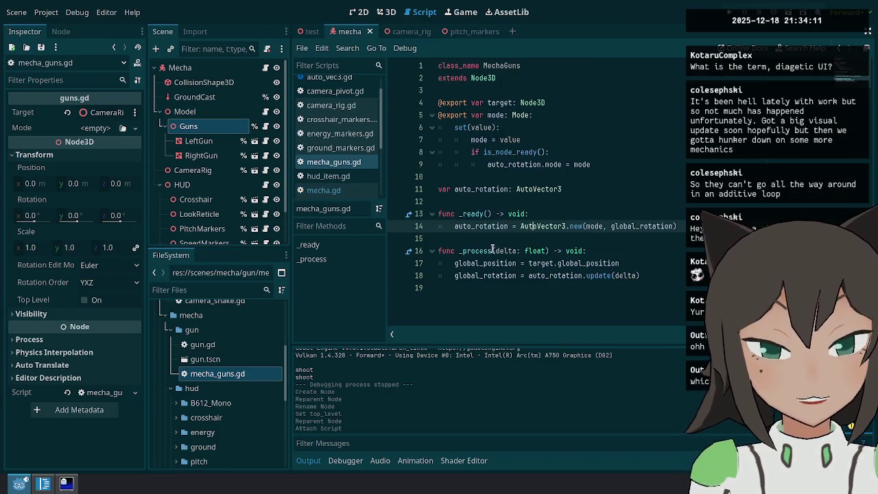
mouse_move(619, 263)
mouse_down()
mouse_move(455, 263)
mouse_move(439, 238)
mouse_up()
key(ctrl+c)
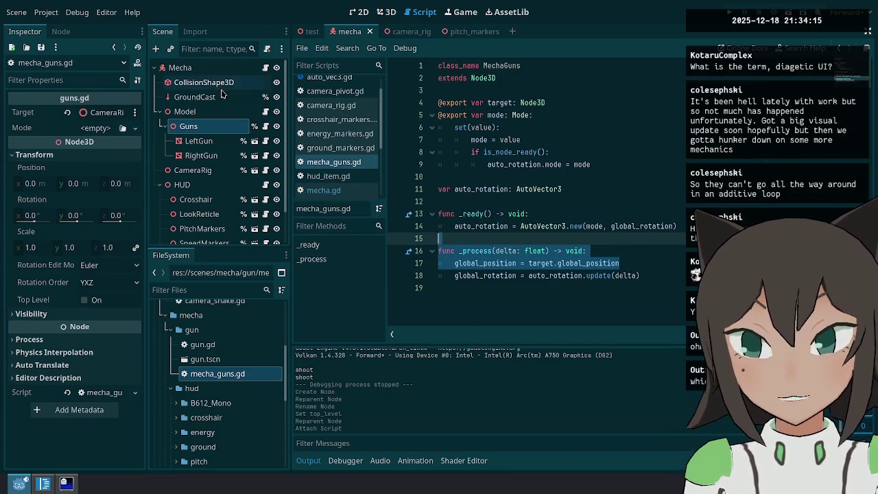
click(266, 112)
Step: Paste the _process function into mecha_model.gd and save
key(ctrl+v)
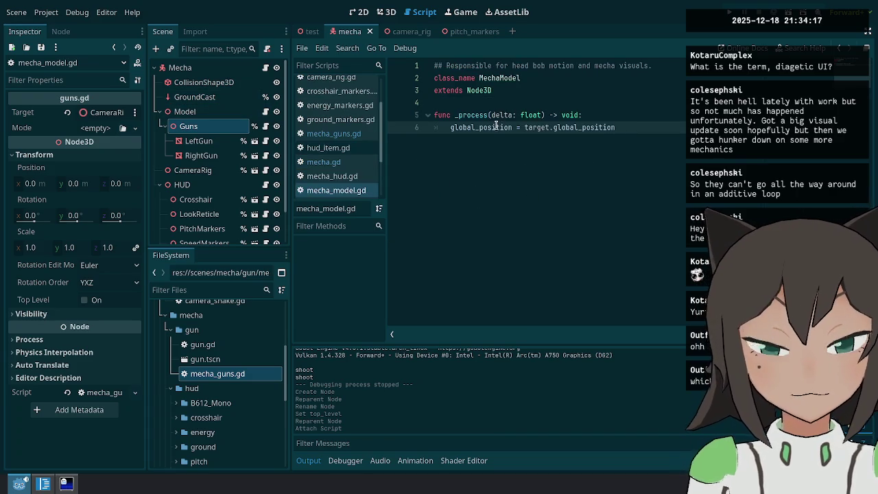
click(184, 111)
click(84, 256)
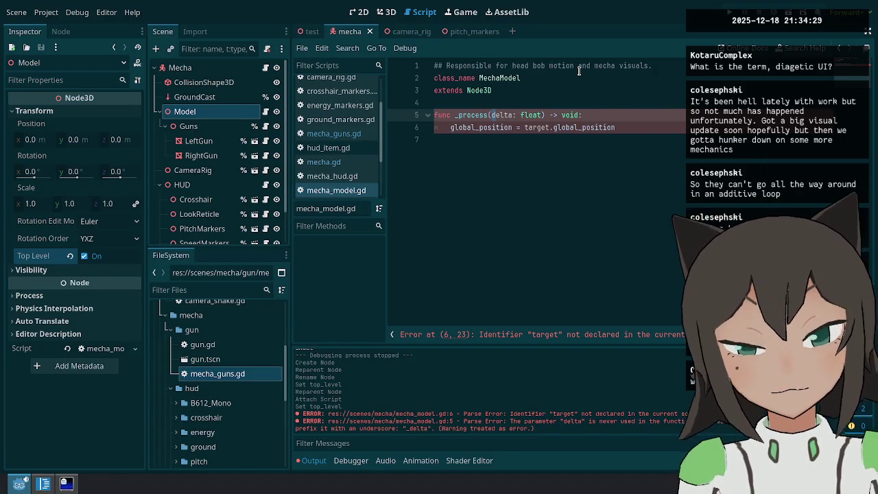
text(_)
key(ctrl+s)
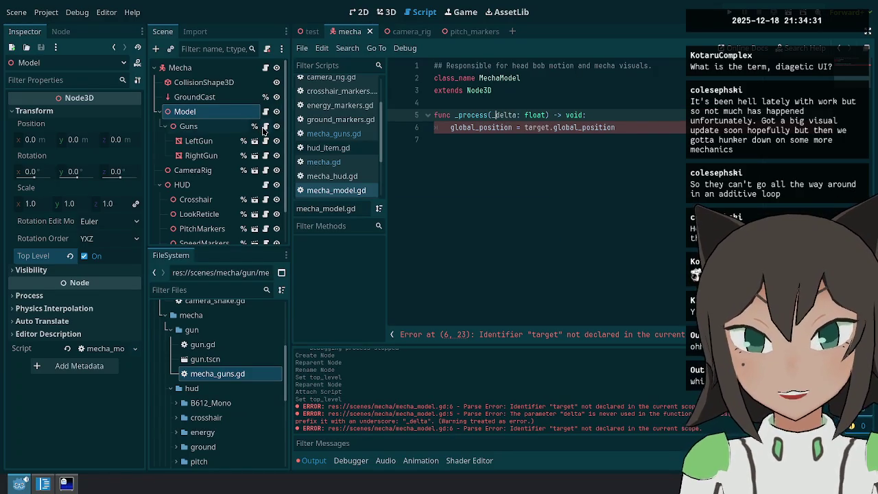
click(266, 126)
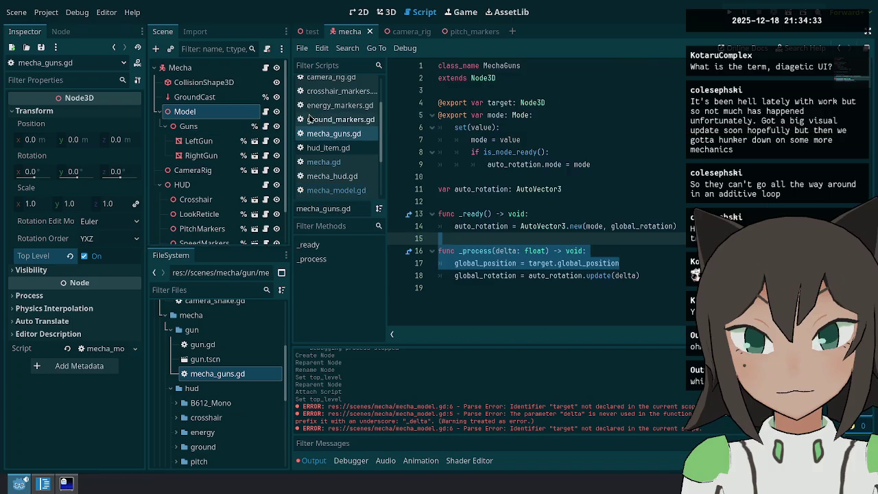
drag(568, 103, 568, 90)
key(ctrl+c)
key(BackSpace)
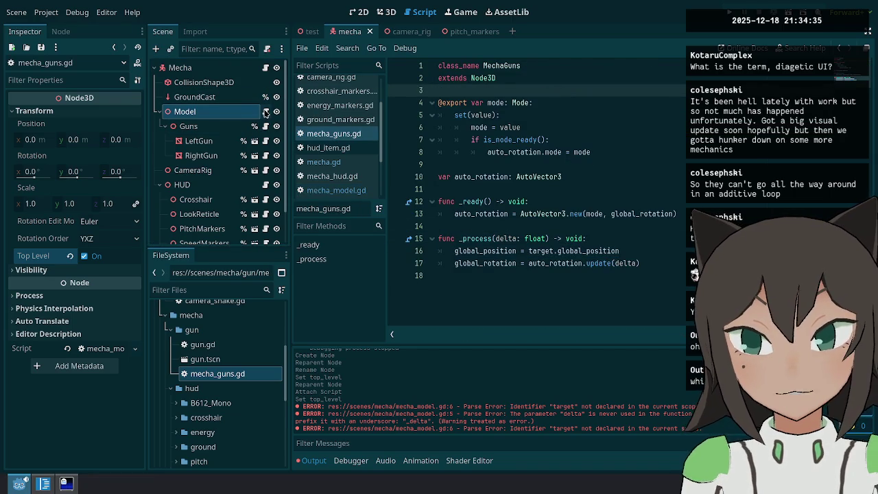
click(266, 112)
key(ctrl+v)
key(ctrl+s)
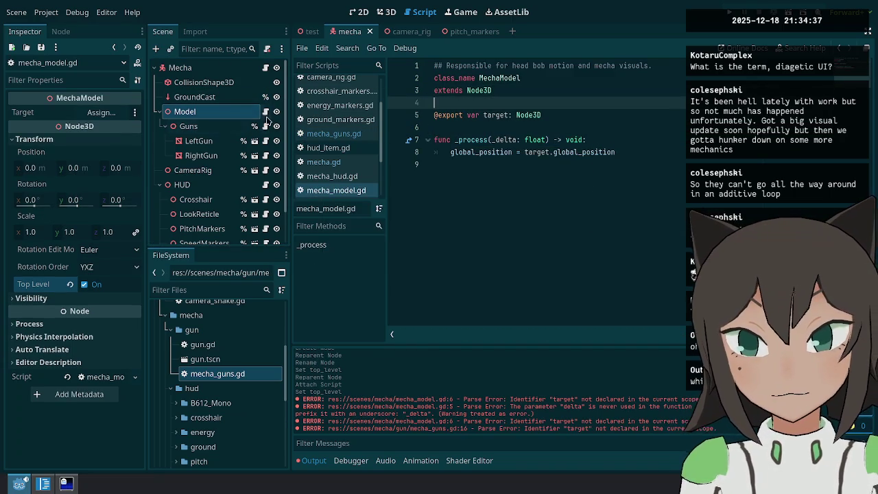
Step: Set the Model node's Target to Mecha and save the scene
click(266, 126)
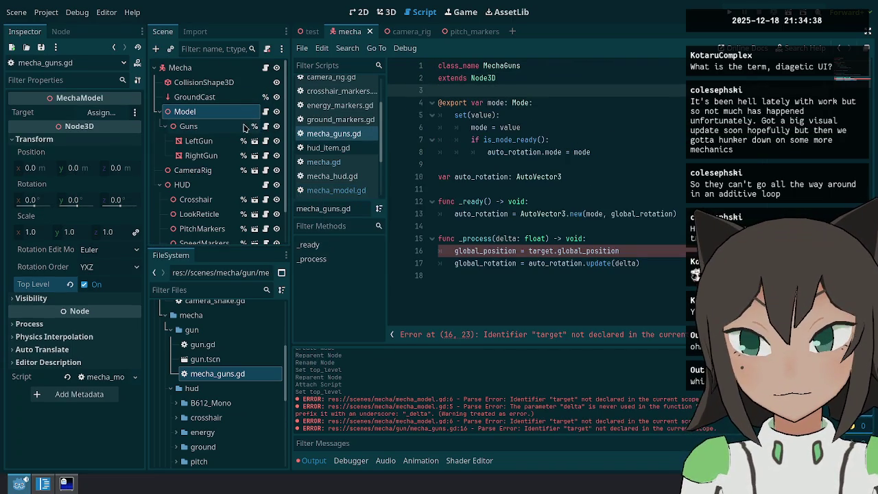
click(185, 111)
click(101, 112)
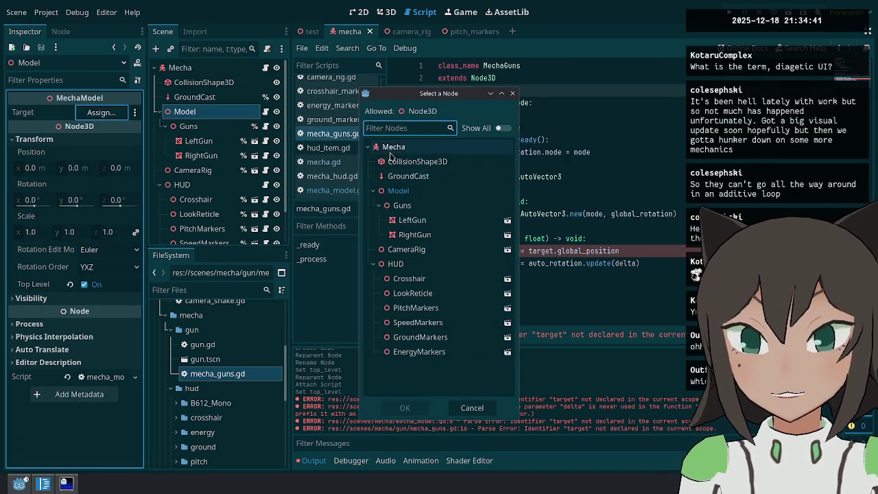
double_click(402, 146)
key(ctrl+s)
click(190, 69)
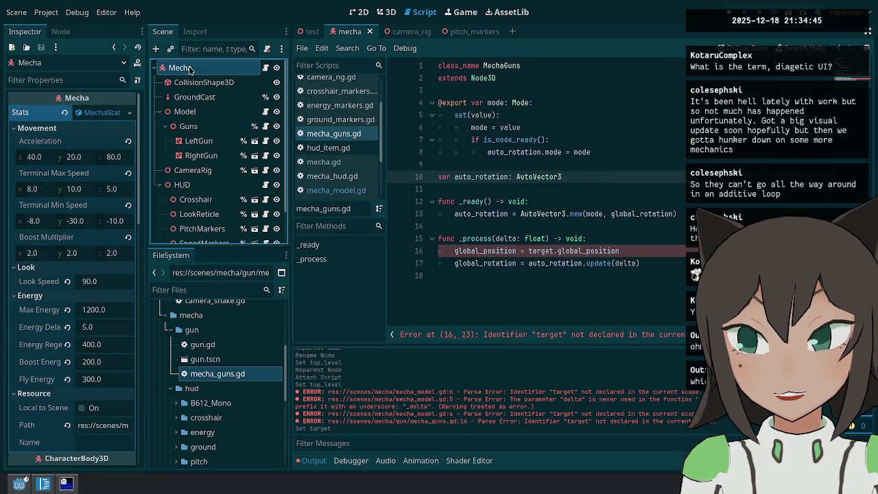
click(114, 116)
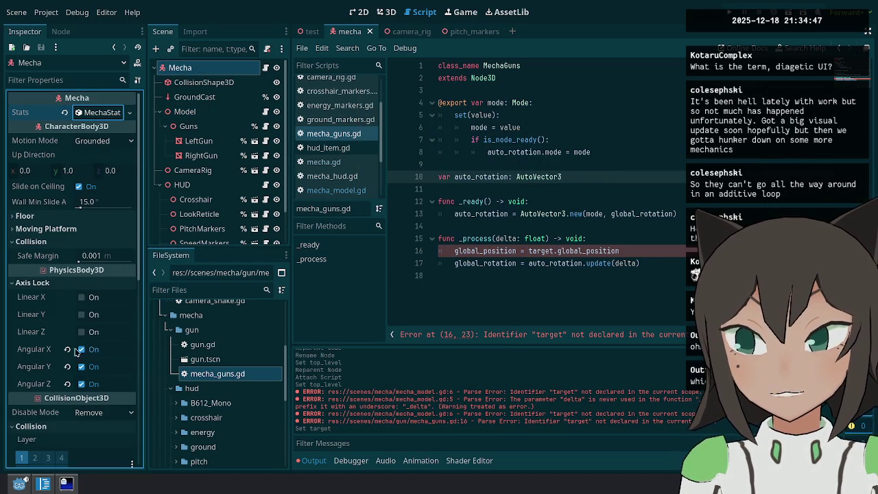
click(222, 114)
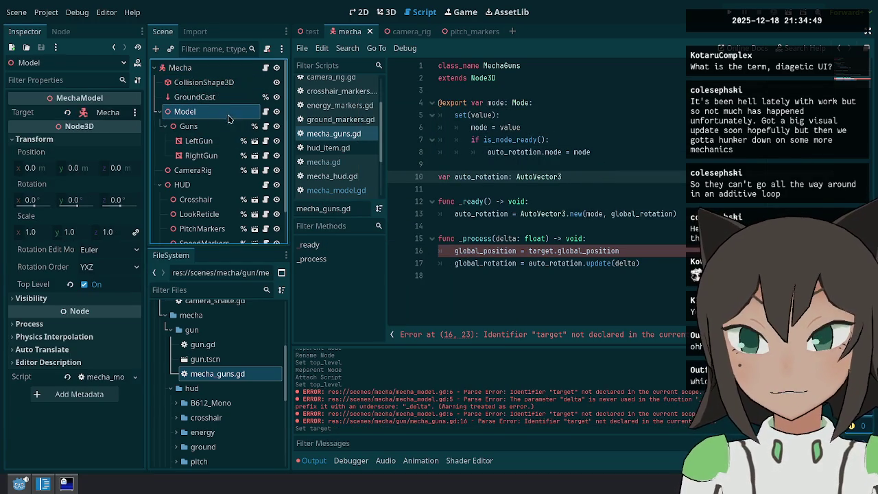
Step: Delete the global_position line from _process in mecha_guns.gd, leaving only rotation handling
click(599, 251)
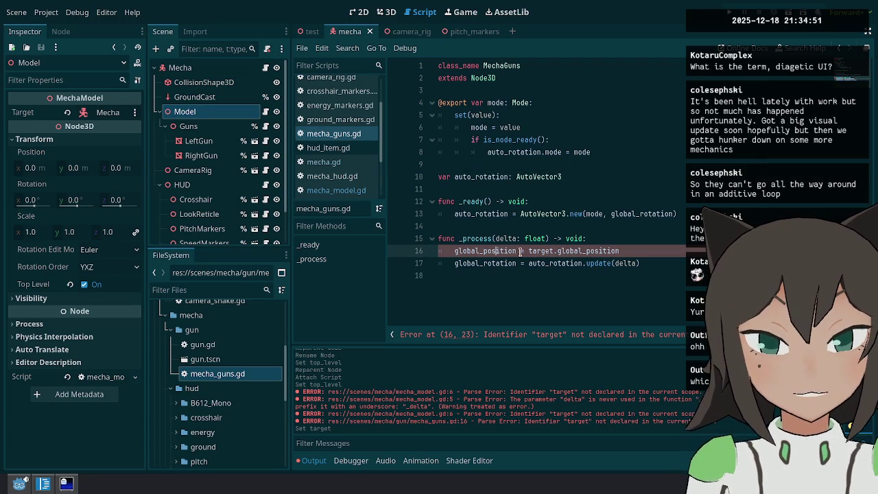
key(shift+Home)
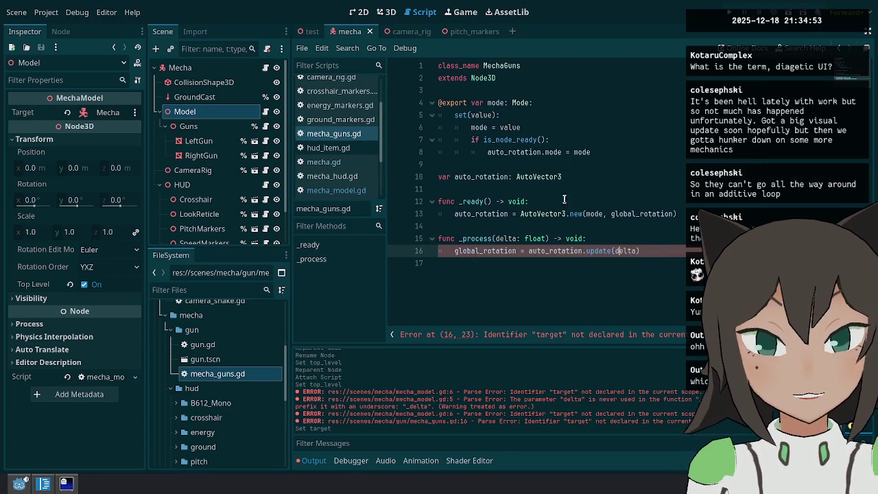
key(BackSpace)
key(BackSpace)
key(BackSpace)
key(Up)
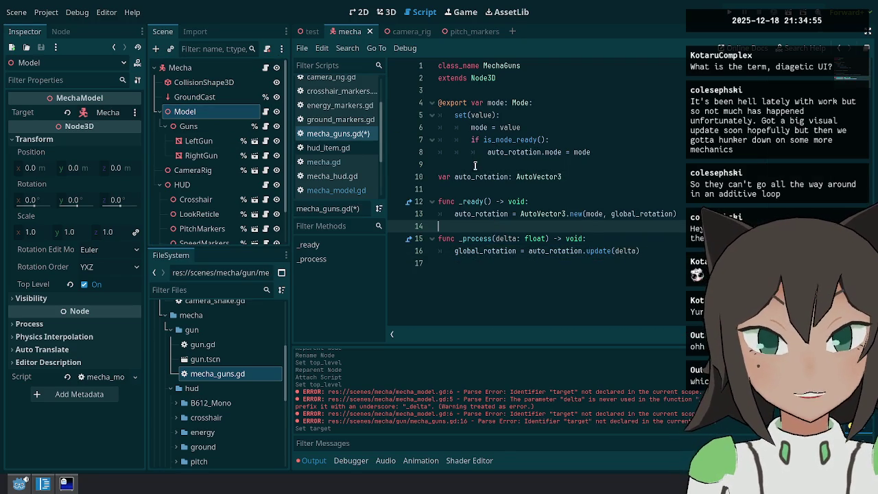
click(588, 151)
click(500, 77)
click(431, 201)
click(191, 106)
click(192, 98)
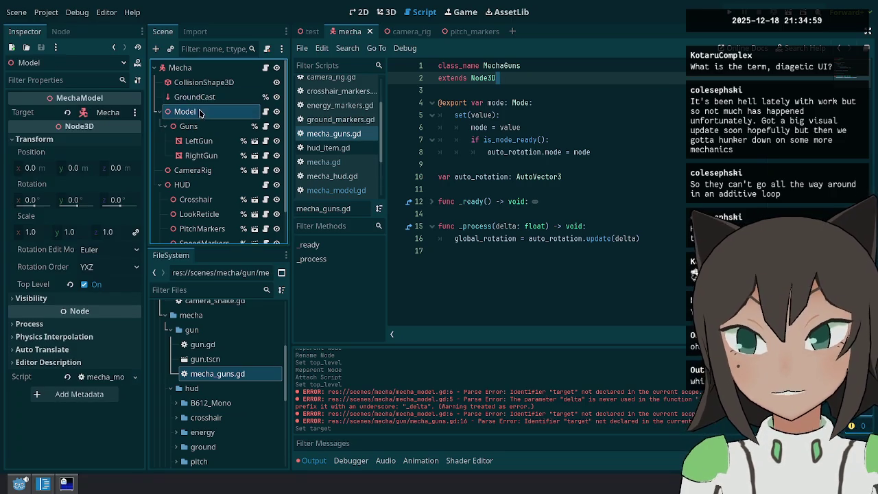
click(188, 111)
Step: Run the game, fix the guns variable type to MechaGuns in mecha.gd, and rerun
key(F5)
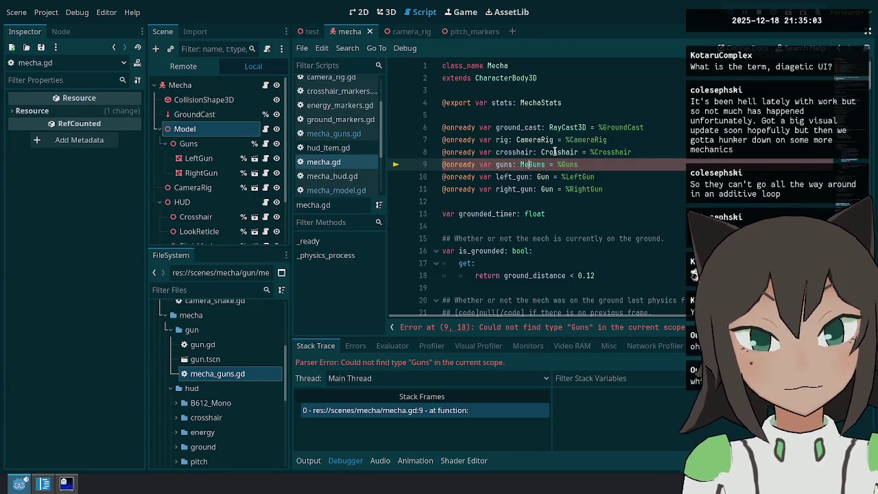
key(ctrl+space)
key(Escape)
key(Up)
key(Up)
key(End)
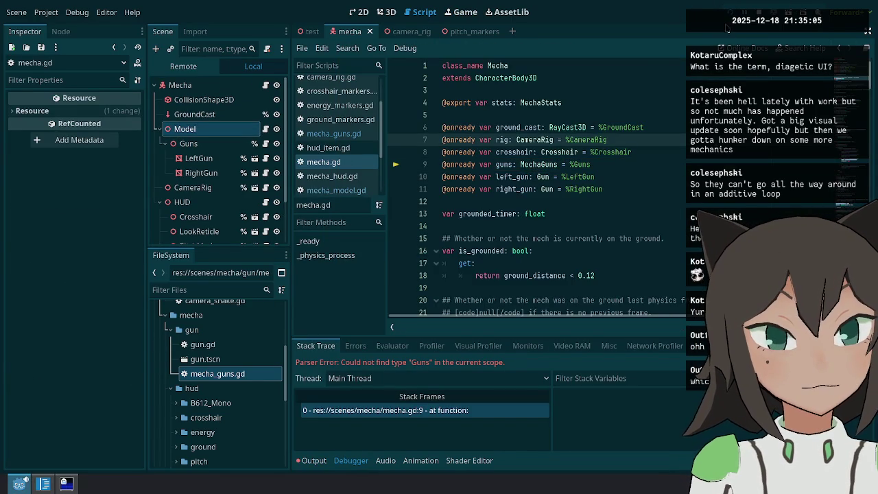
click(727, 15)
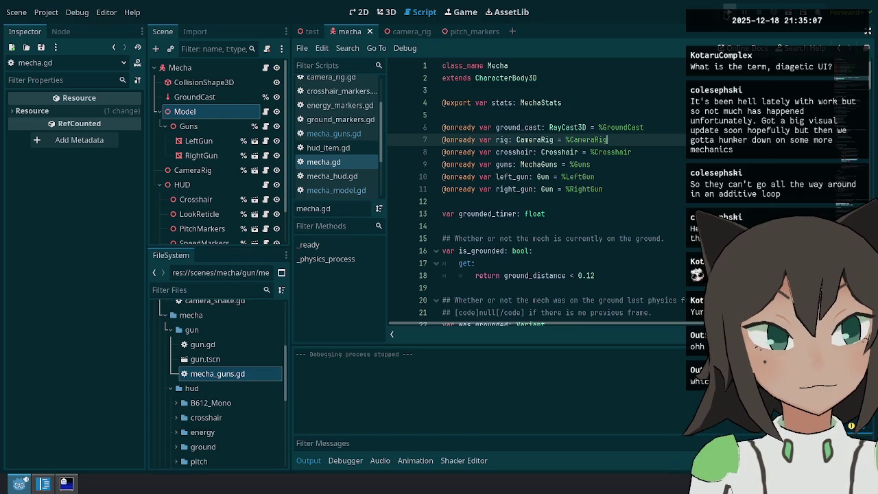
key(F5)
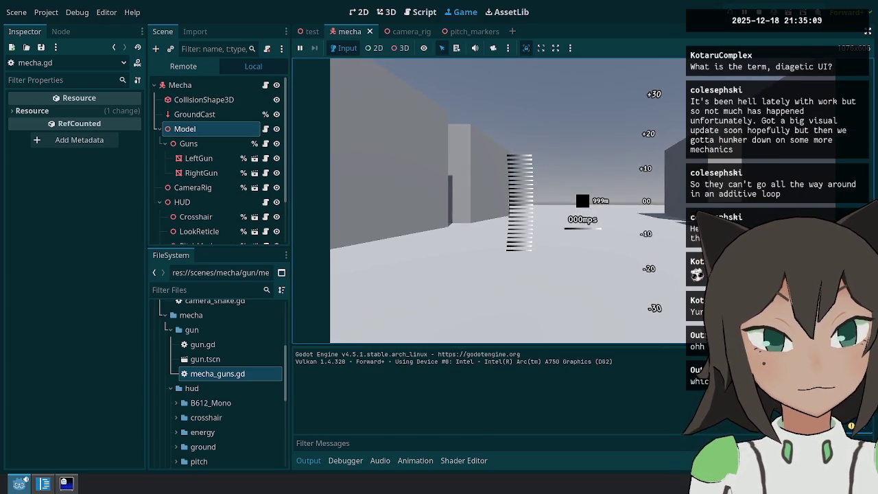
Step: Pause the running game, set Guns Position y to 2.0, then resume and playtest
key(w)
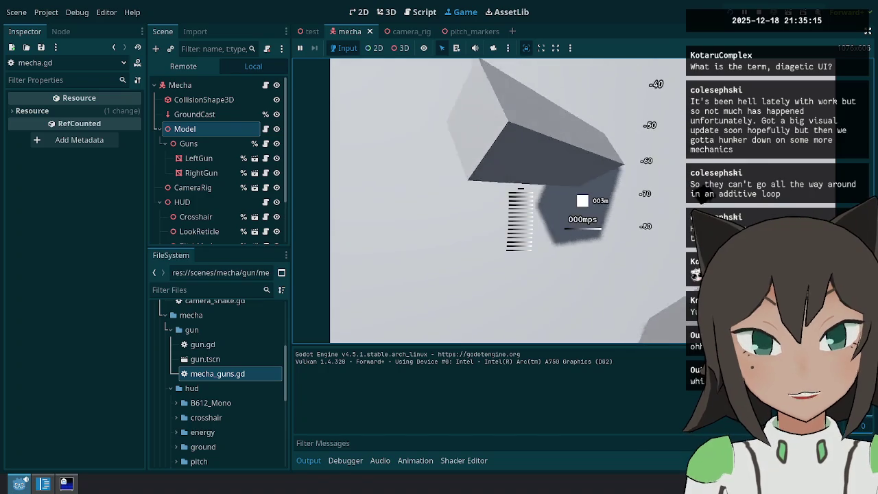
key(Escape)
click(206, 145)
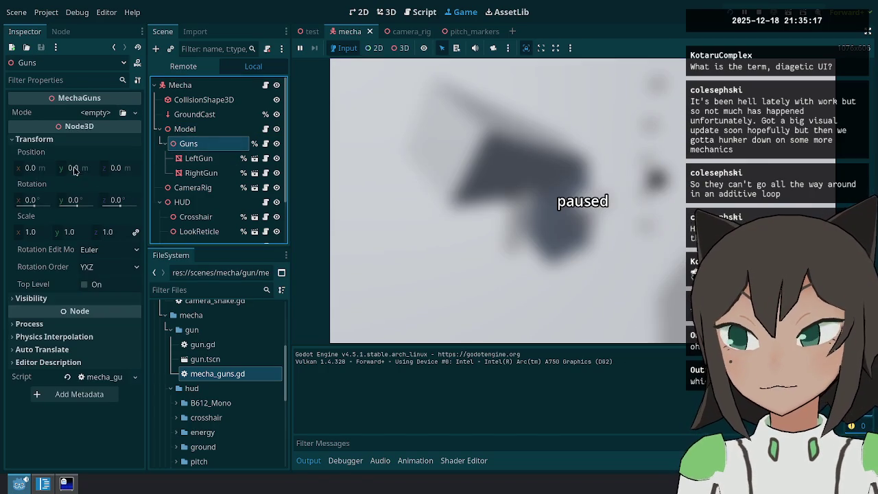
click(74, 170)
text(2)
key(Return)
click(676, 142)
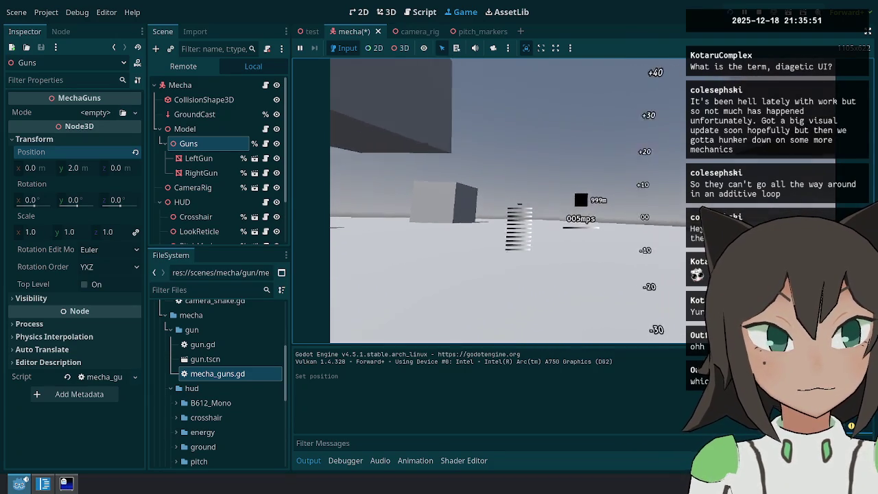
key(Escape)
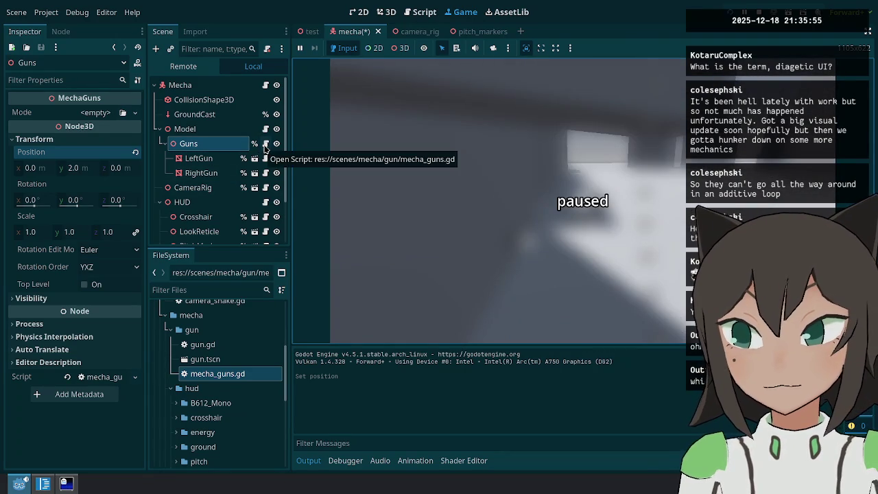
Step: Review the _ready and _process functions in the guns script
click(267, 143)
drag(587, 238, 439, 189)
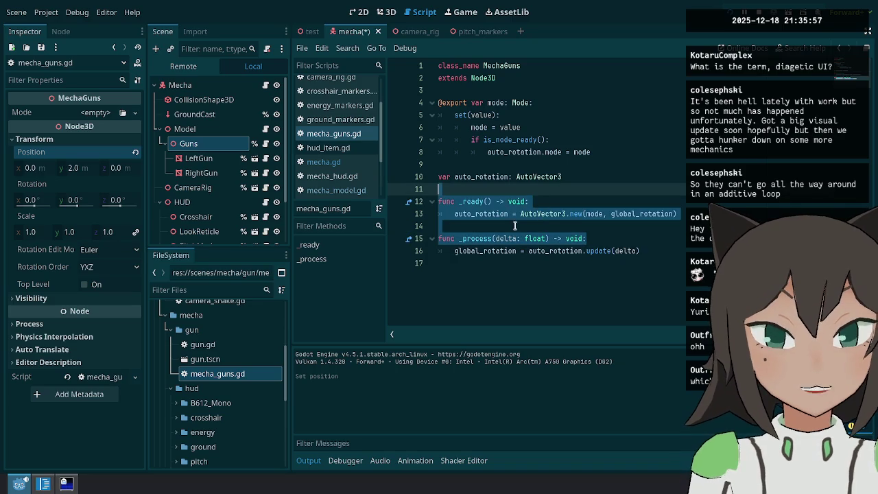
click(526, 251)
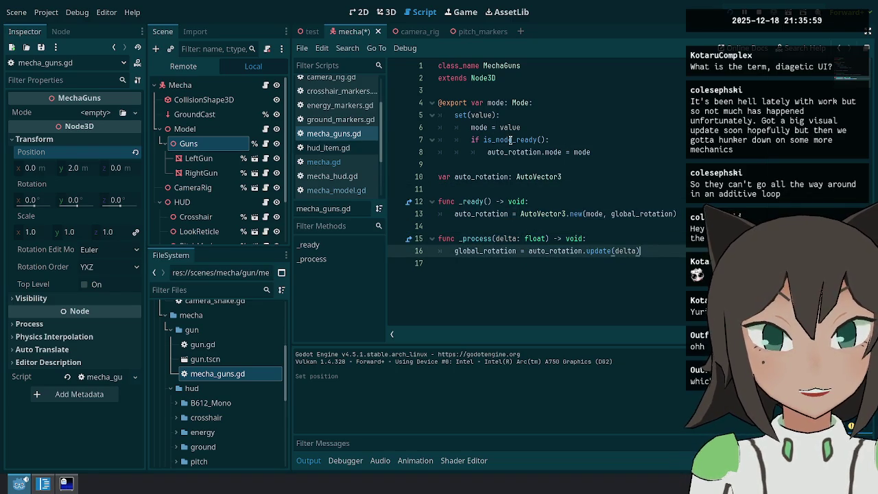
Step: Review the leaning and guns targeting code in mecha.gd, then inspect the Model node
click(268, 88)
scroll(523, 238, down, 10)
scroll(523, 238, down, 9)
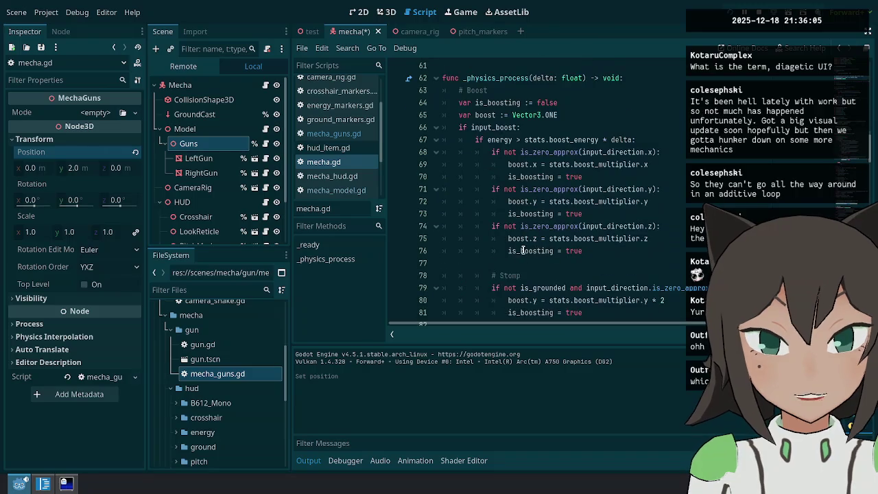
scroll(523, 234, down, 3)
click(551, 287)
scroll(588, 252, down, 5)
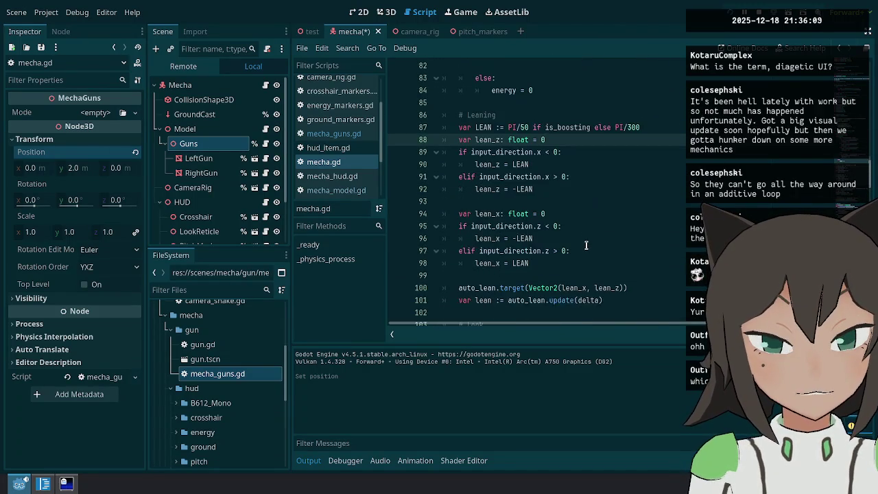
scroll(581, 245, down, 3)
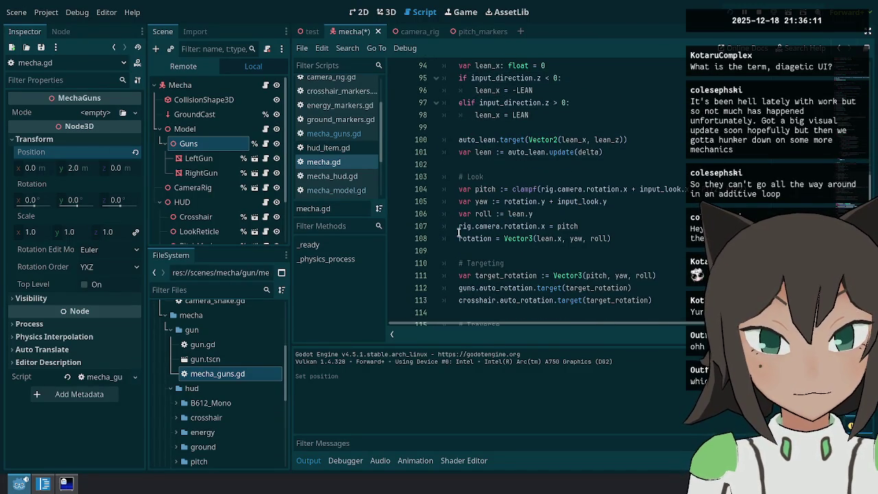
scroll(467, 236, down, 1)
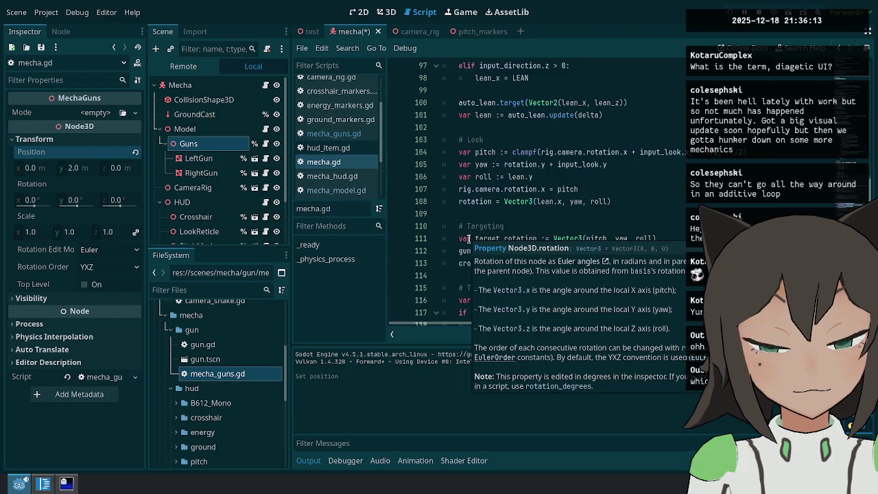
drag(459, 251, 668, 246)
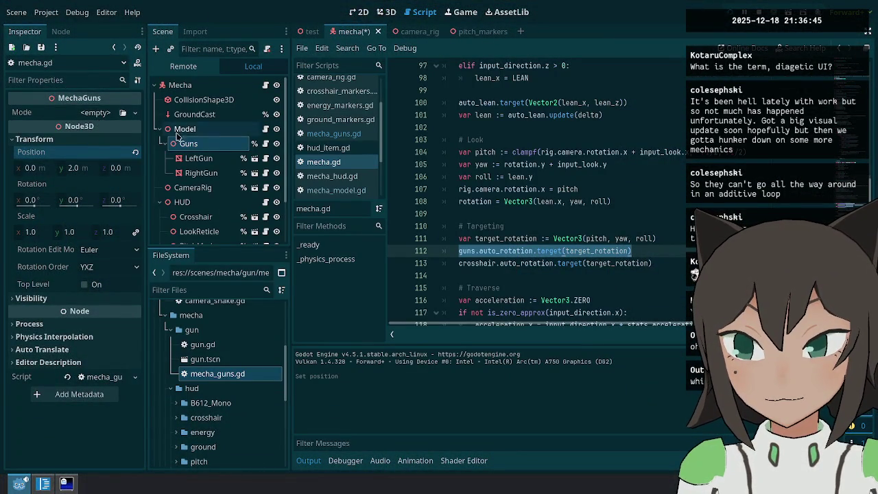
click(206, 130)
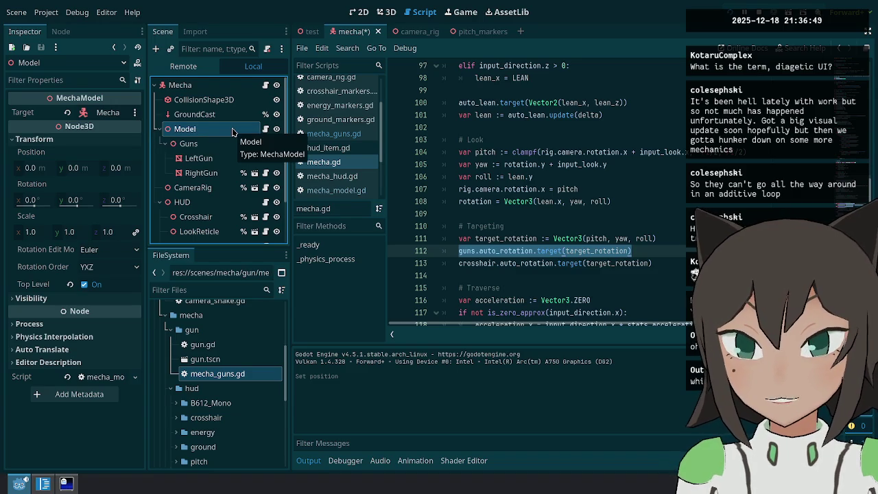
Step: Move MeshInstance3D under Guns, above LeftGun, and stop the running game
key(ctrl+F2)
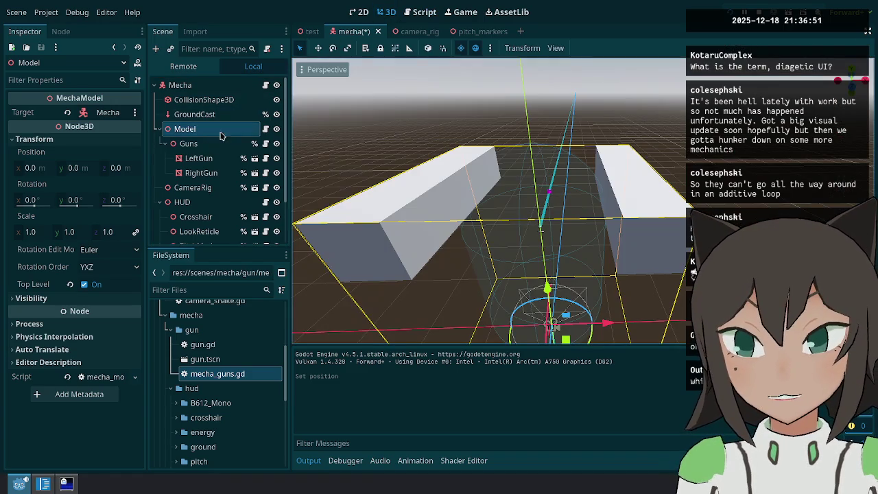
right_click(223, 134)
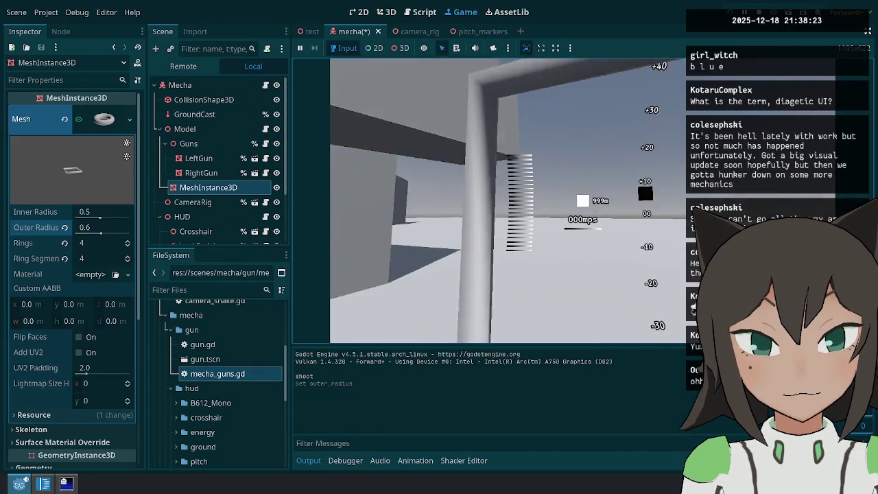
key(Escape)
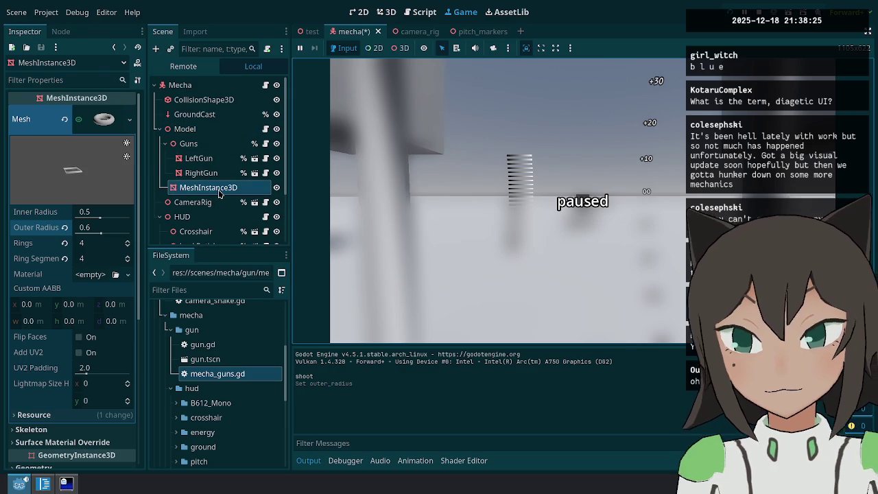
scroll(73, 329, down, 5)
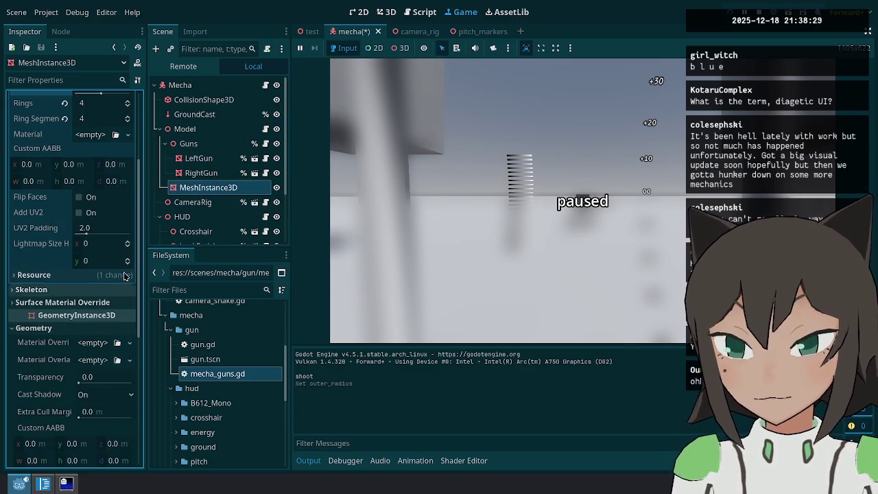
drag(196, 191, 199, 154)
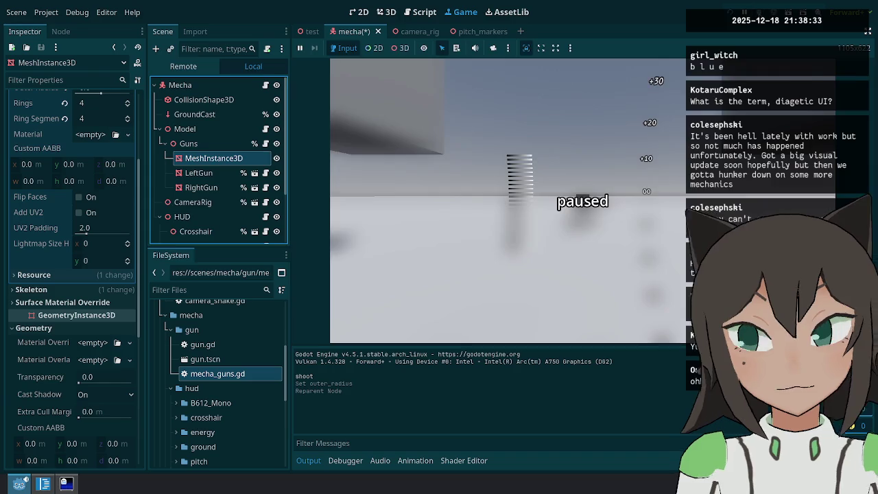
key(F8)
Step: Set the TorusMesh Inner Radius to 0.9 and Outer Radius to 1.0, then save
scroll(87, 306, up, 3)
scroll(87, 307, up, 1)
scroll(104, 133, down, 5)
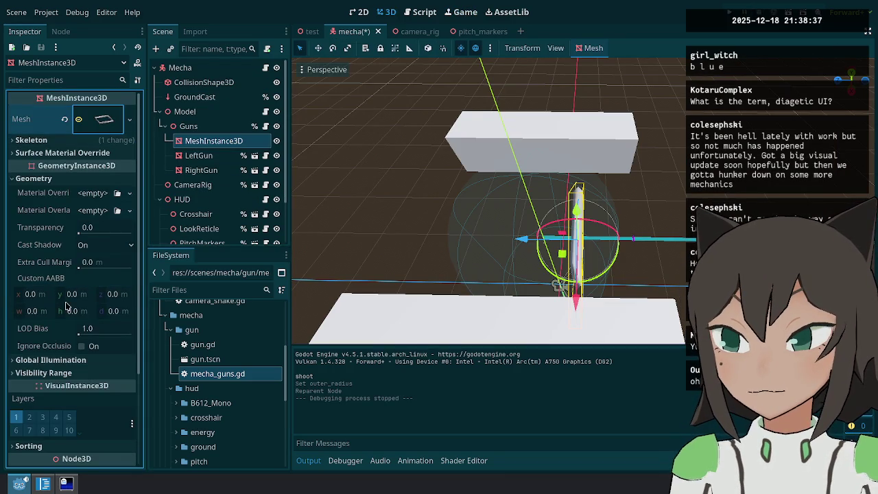
scroll(67, 306, down, 3)
scroll(79, 341, down, 2)
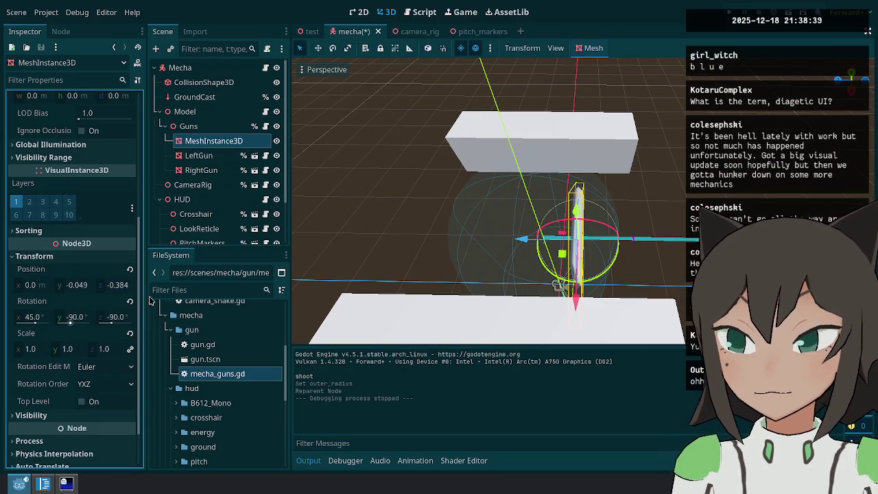
mouse_move(480, 205)
mouse_down()
mouse_move(518, 185)
mouse_move(367, 297)
mouse_up()
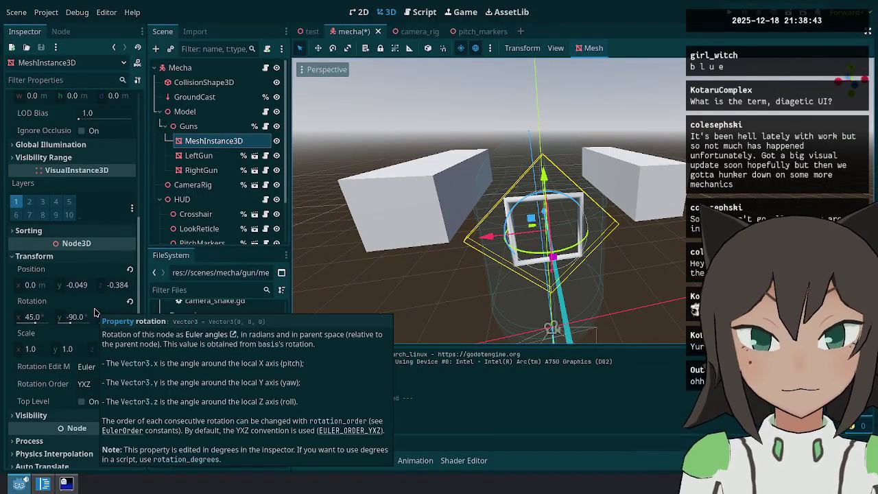
scroll(96, 219, up, 10)
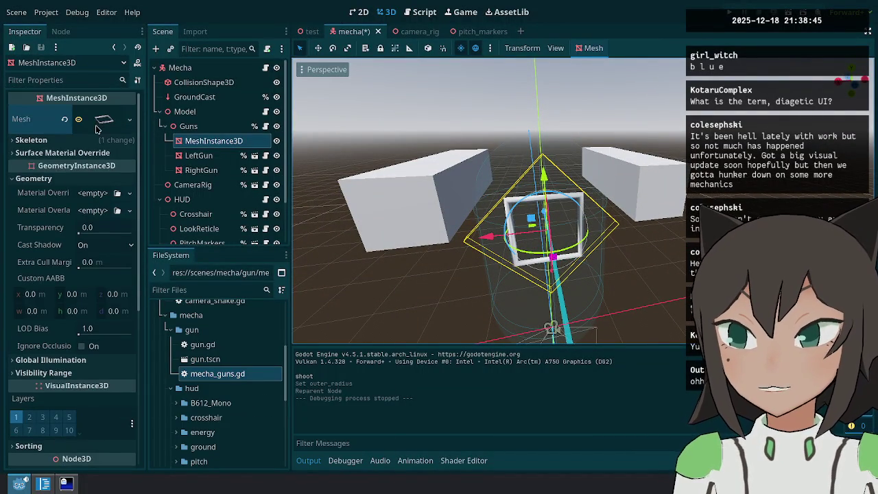
click(102, 122)
click(114, 212)
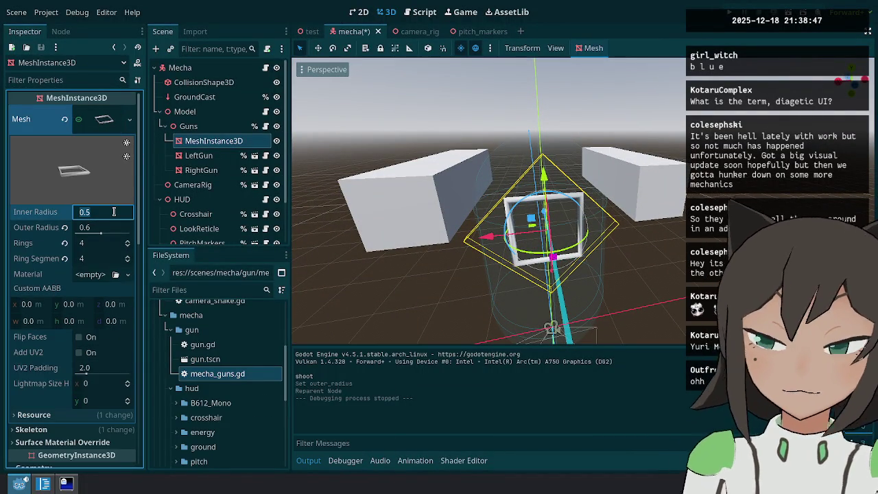
text(9)
key(Tab)
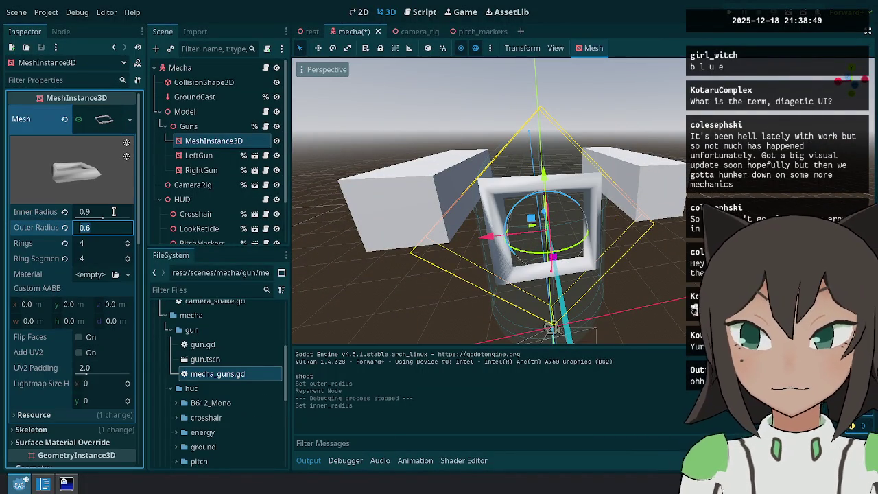
text(1)
key(Return)
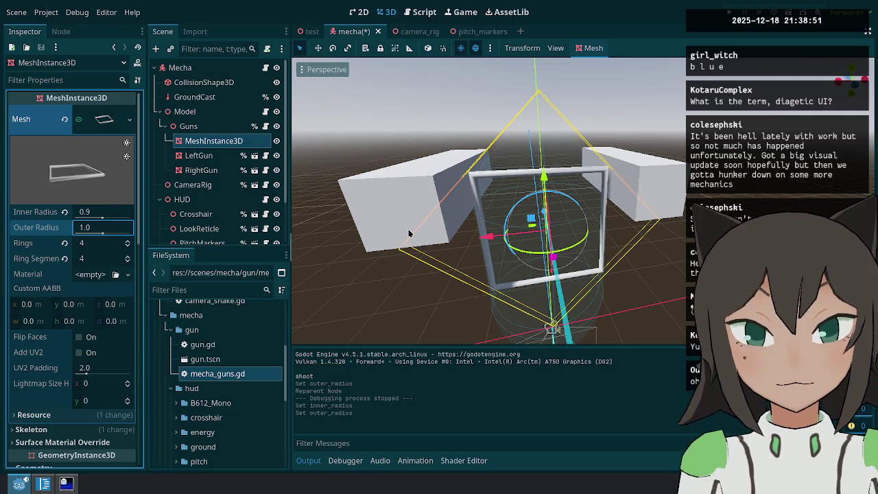
key(ctrl+s)
Step: Try a 0.8 scale on the frame, then undo the scale and rotation changes
mouse_move(471, 179)
mouse_down()
mouse_move(484, 137)
mouse_move(569, 233)
mouse_up()
scroll(67, 372, down, 10)
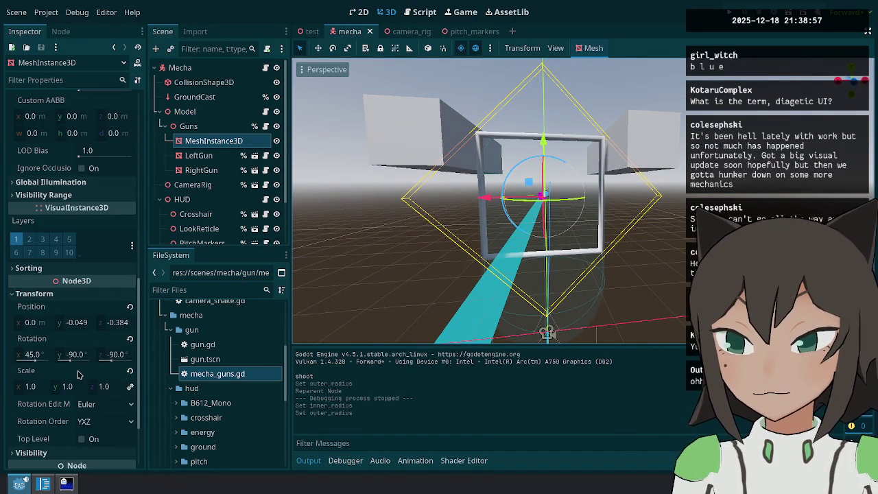
drag(78, 375, 183, 334)
key(ctrl+z)
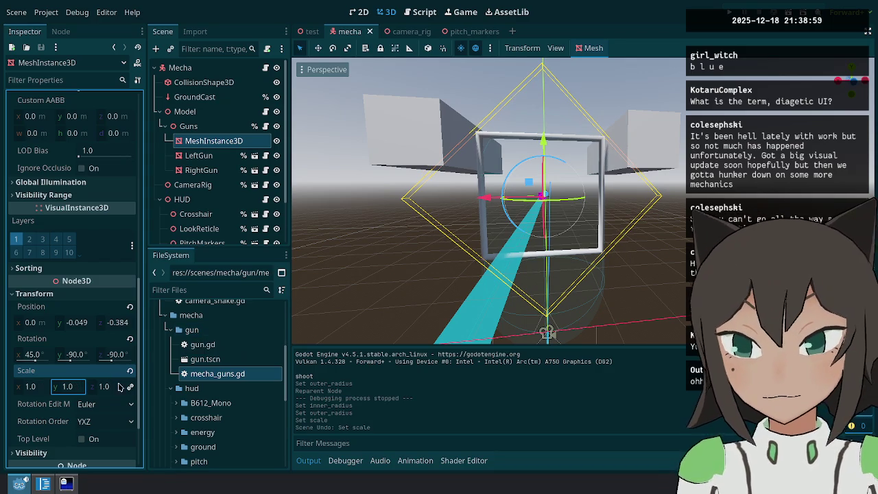
text(0.8)
key(Return)
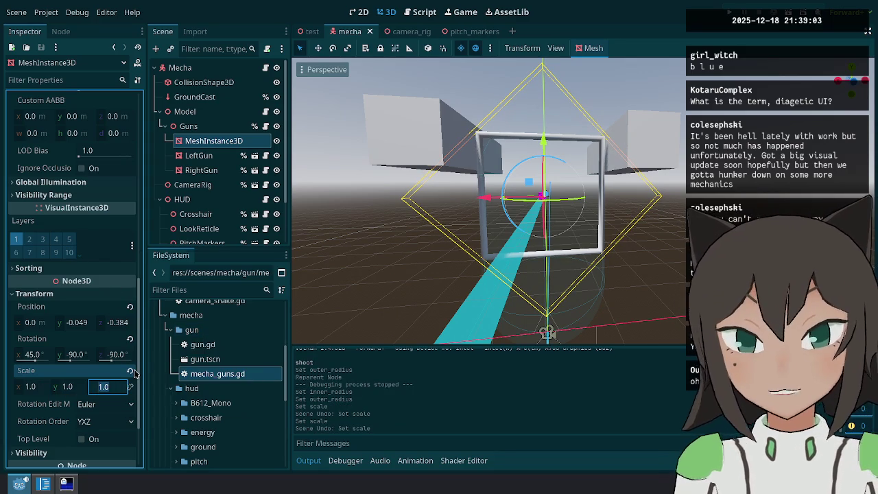
text(0.8)
key(Return)
key(ctrl+z)
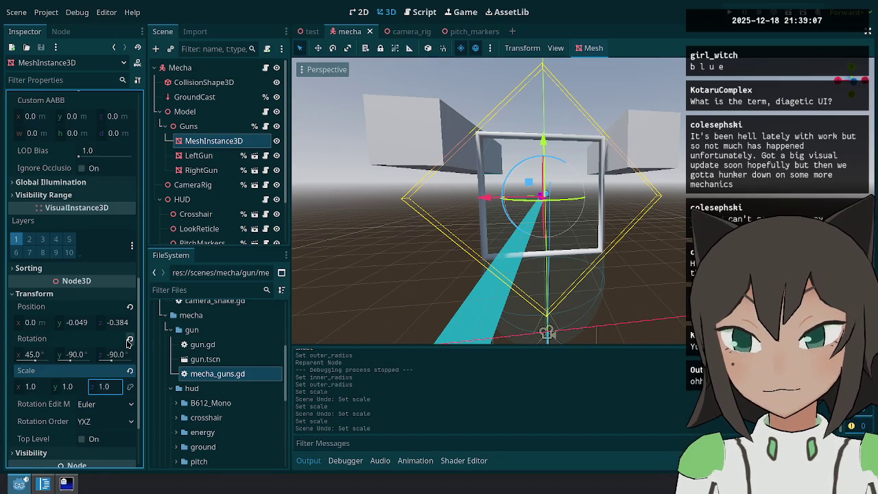
click(128, 341)
key(ctrl+z)
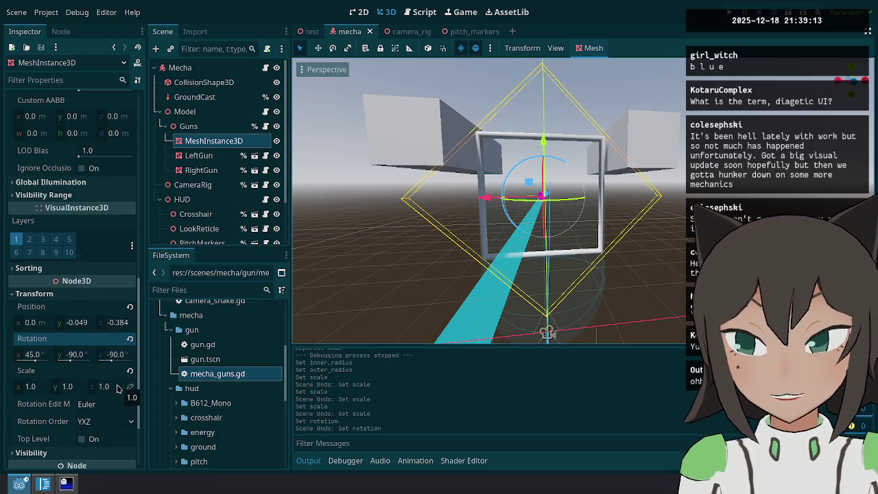
Step: Set the frame's Z scale to 0.9, rotate it -90° on X, save, and run the game
click(116, 389)
text(0.9)
key(Return)
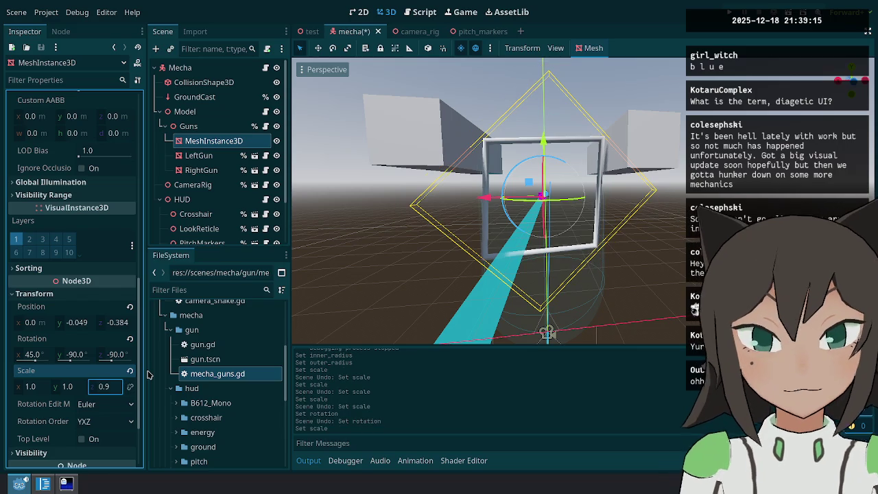
click(130, 340)
mouse_move(650, 140)
mouse_down()
mouse_move(590, 186)
mouse_move(593, 223)
mouse_move(582, 179)
mouse_up()
key(ctrl+s)
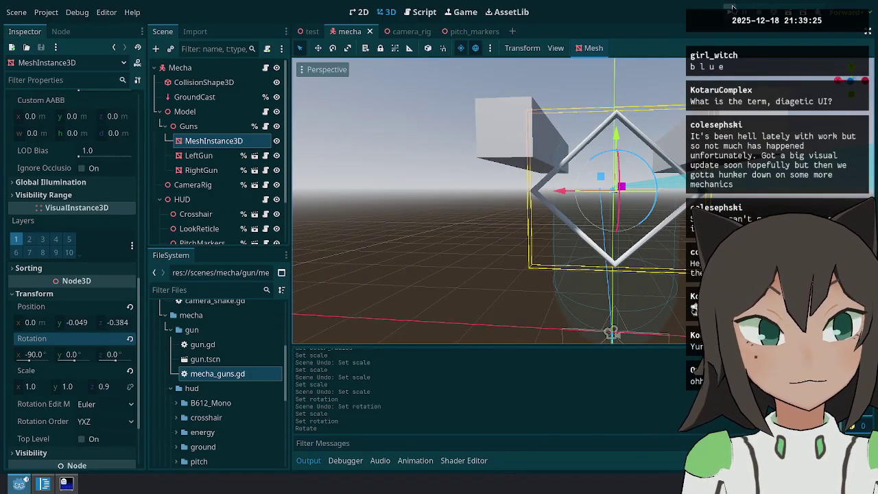
click(733, 8)
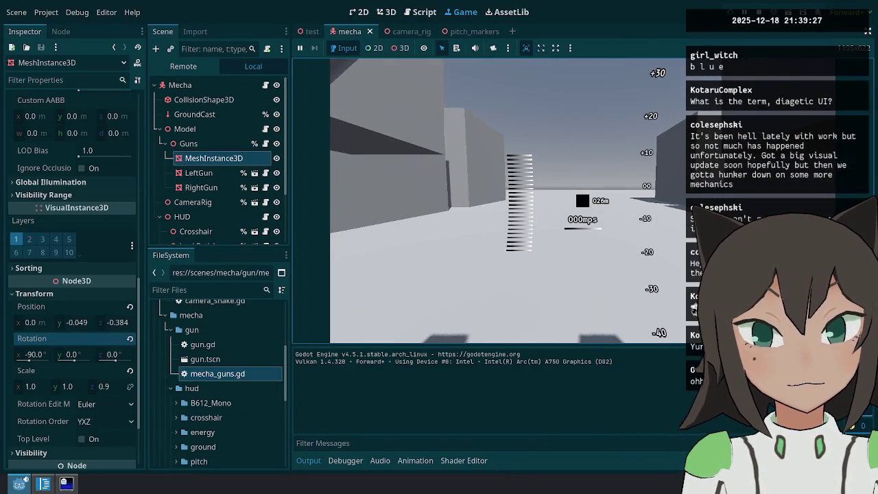
Step: With the game paused, set the frame's position to 0, 0, -0.5 and resume
key(Escape)
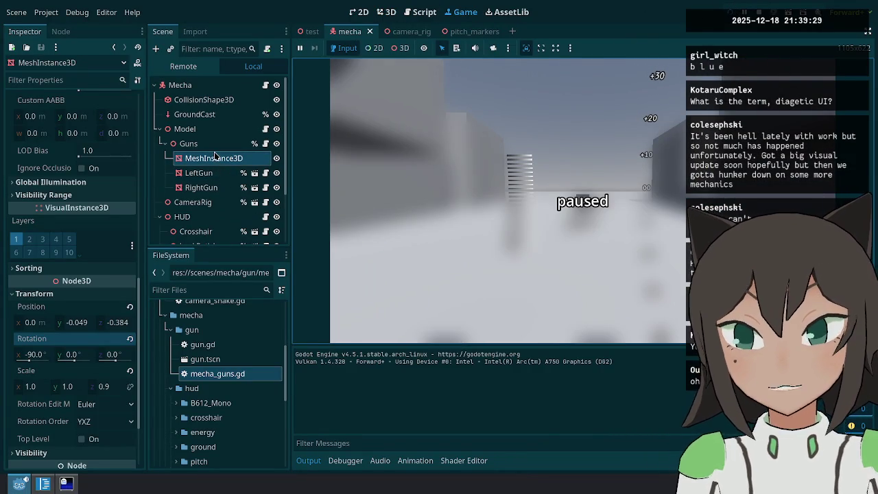
click(83, 324)
text(-0.5)
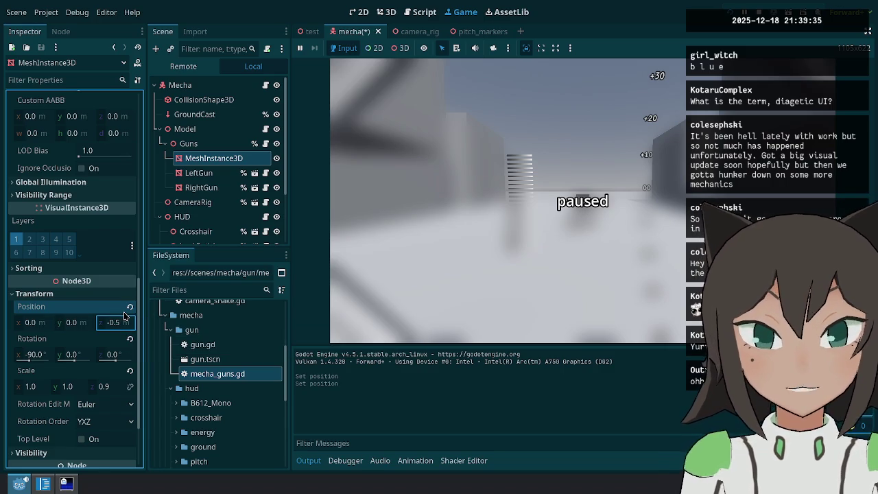
click(547, 165)
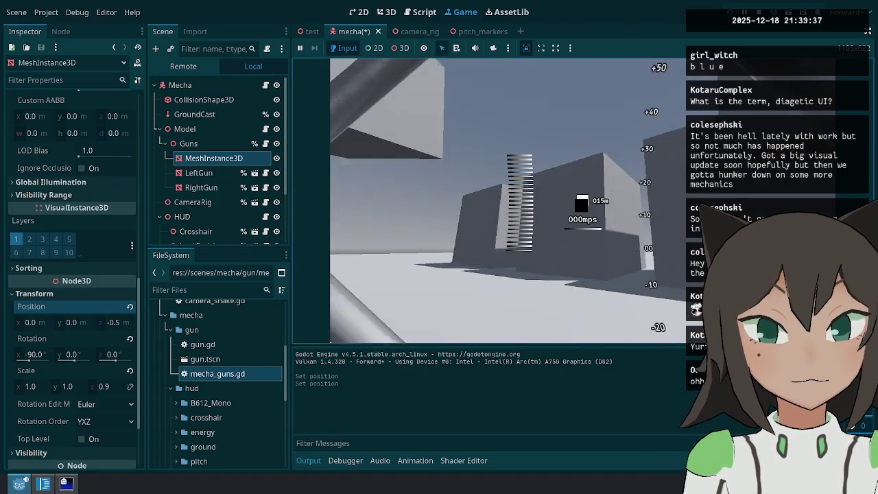
Step: Drive the mecha forward past the wall, pipe and buildings to test the aiming frame
key(w)
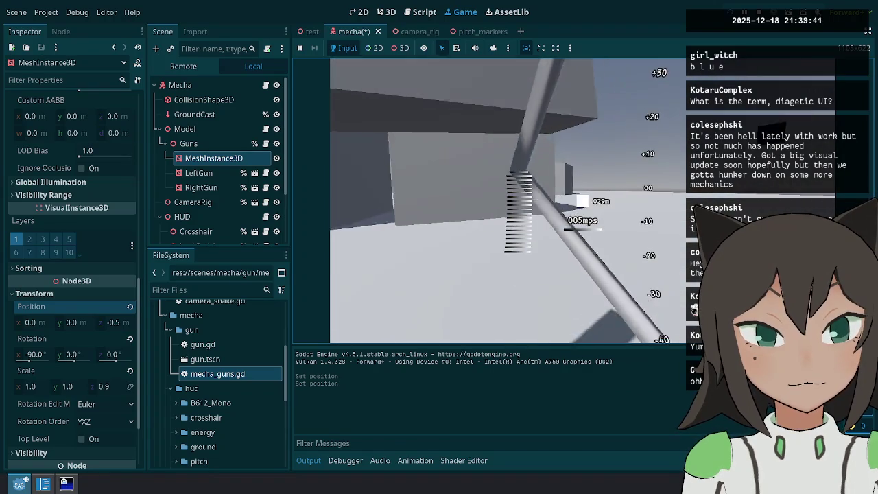
key(w)
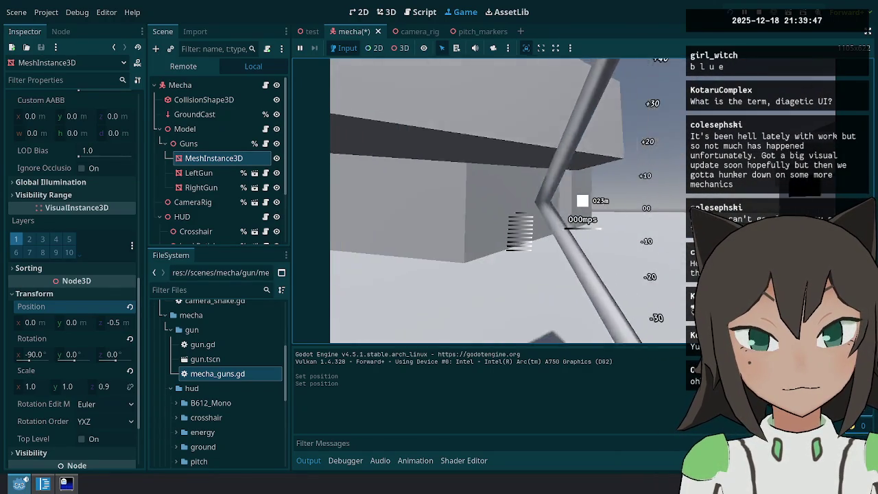
key(w)
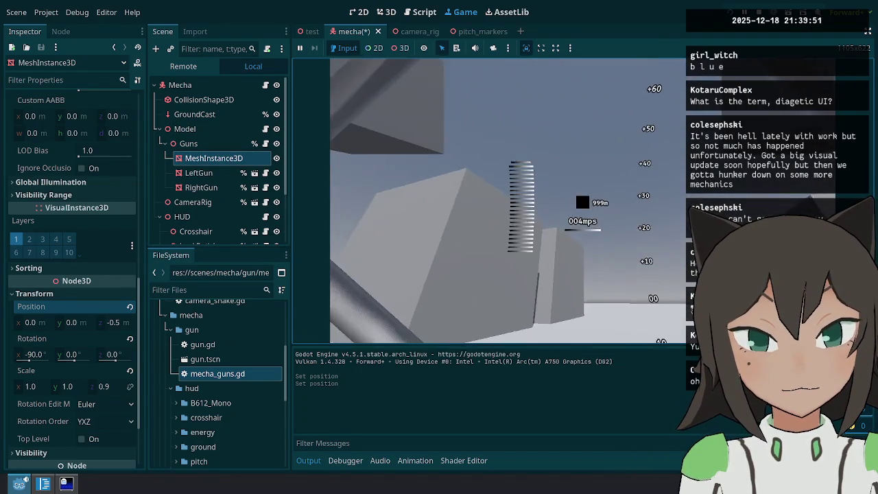
key(w)
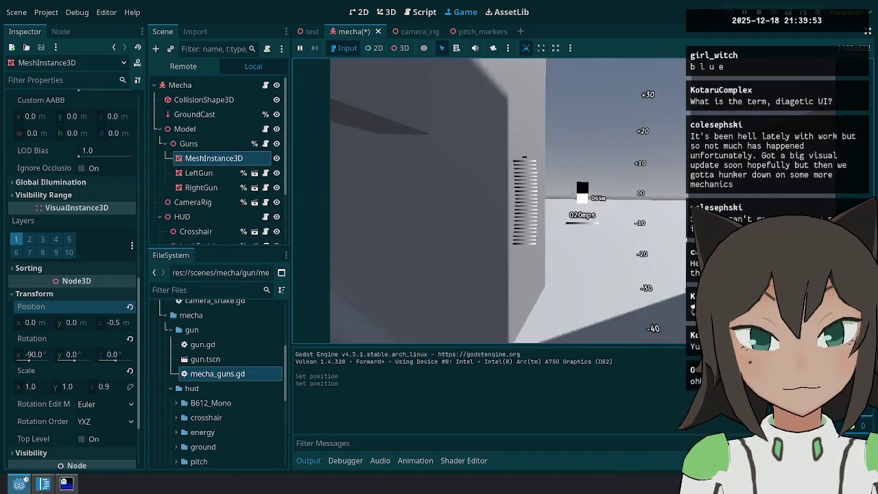
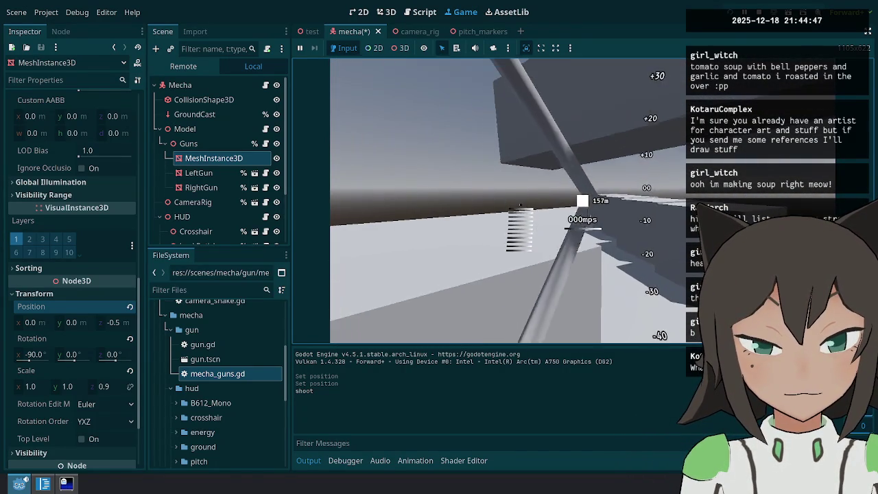
Step: Pause the mecha test run, resume it briefly, pause again, and switch to the 'elite dangerous ui' browser search
key(Escape)
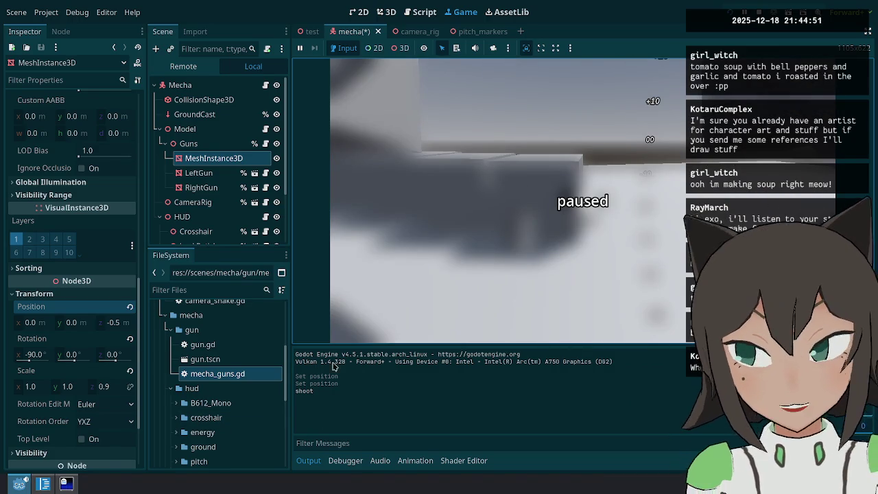
click(639, 229)
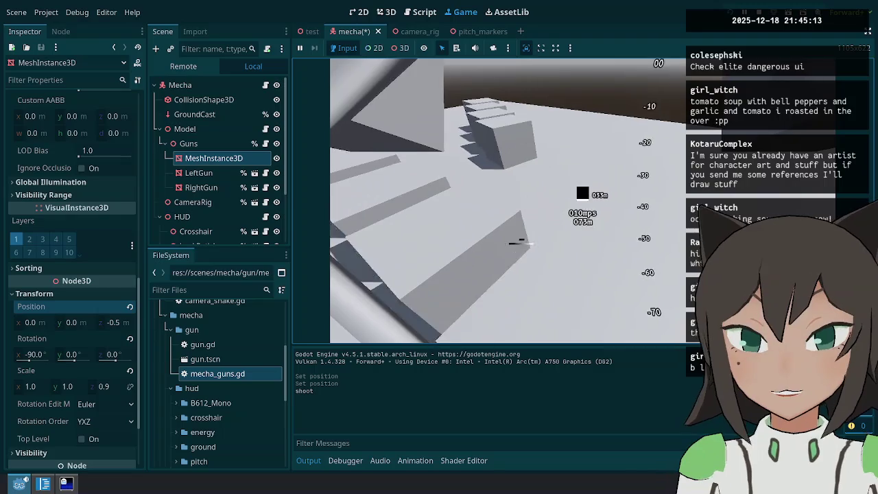
key(Escape)
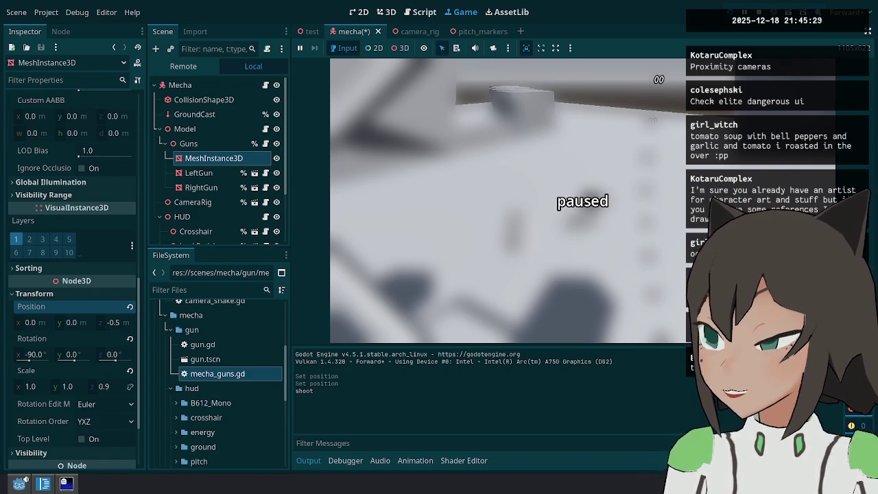
key(alt+Tab)
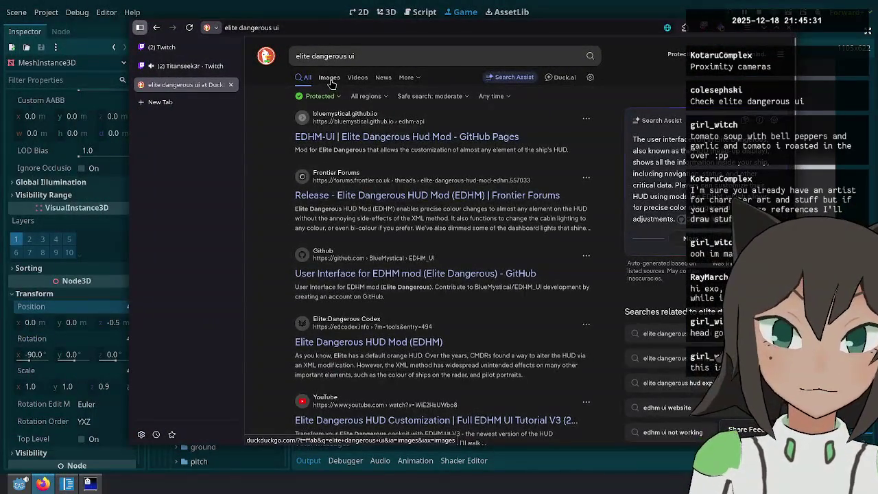
Step: Browse image results for 'elite dangerous ui', previewing the Interface In Game and UI Explained screenshots
click(330, 77)
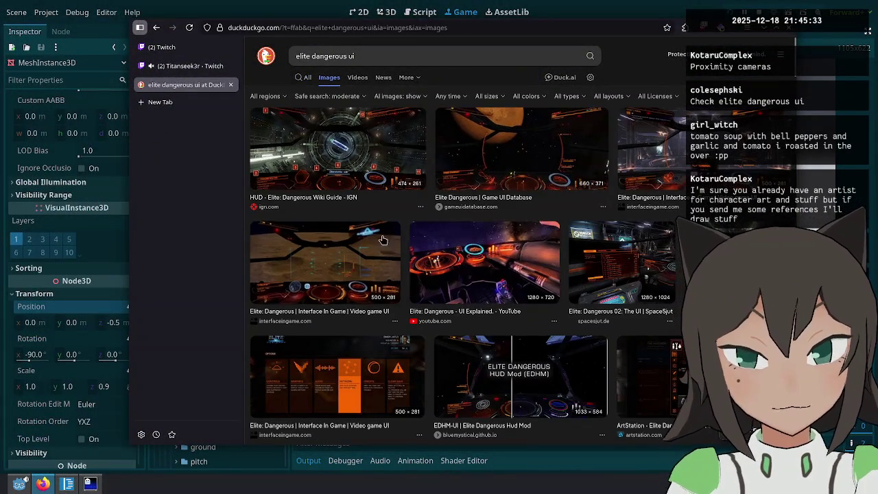
click(320, 268)
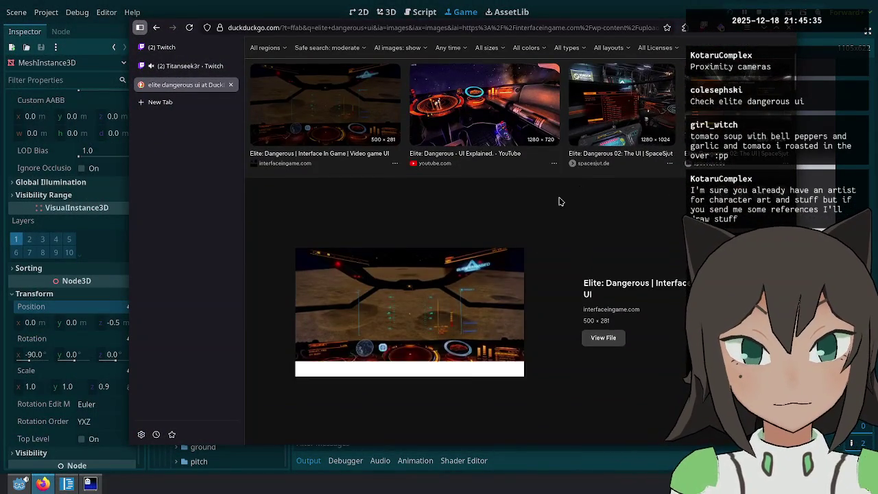
scroll(561, 196, up, 2)
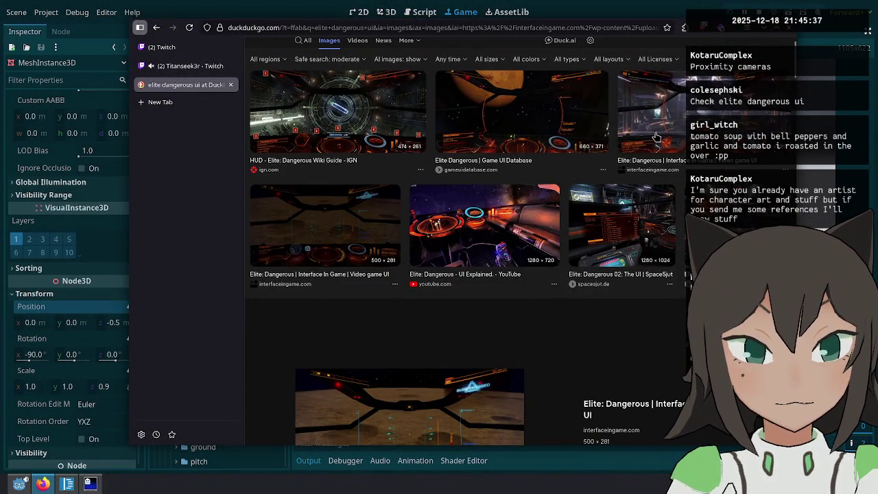
scroll(656, 137, down, 3)
scroll(463, 280, up, 5)
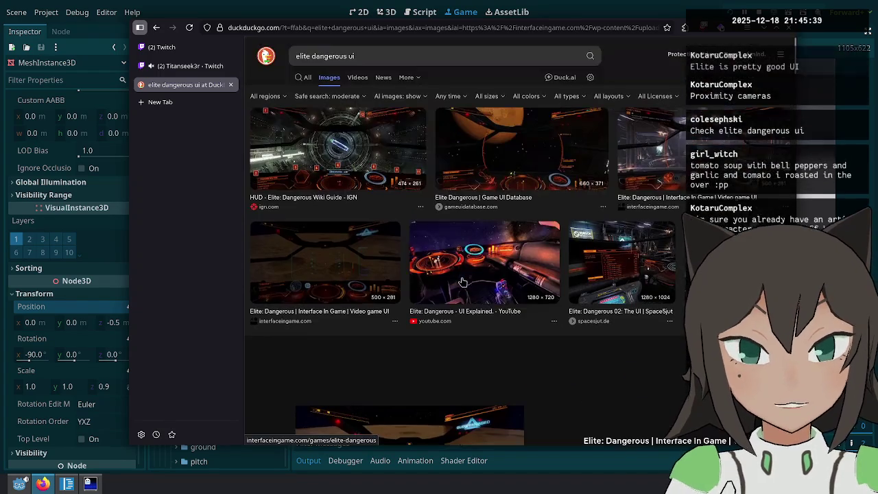
click(463, 279)
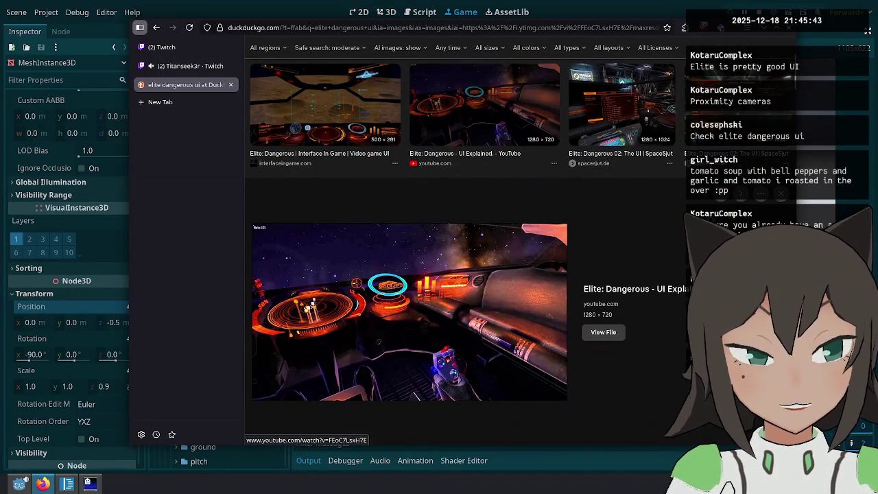
scroll(378, 341, up, 3)
click(358, 30)
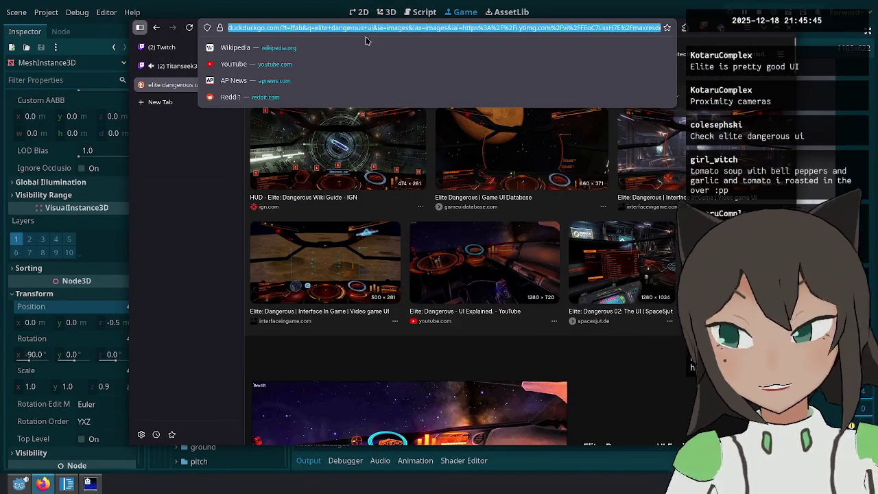
Step: Search 'yt elite dangerous', open the Elite Dangerous channel, and search it for 'elite dangerous gameplay'
text(yt)
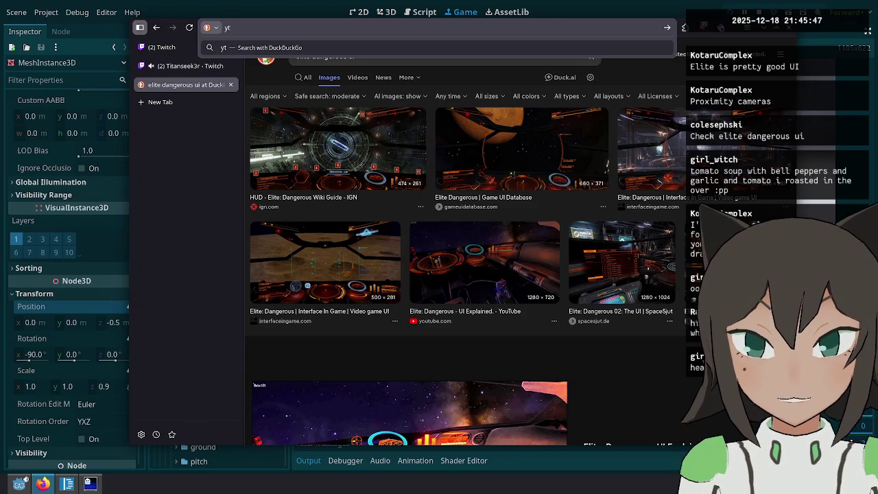
text( elite dangerous)
key(Return)
click(354, 141)
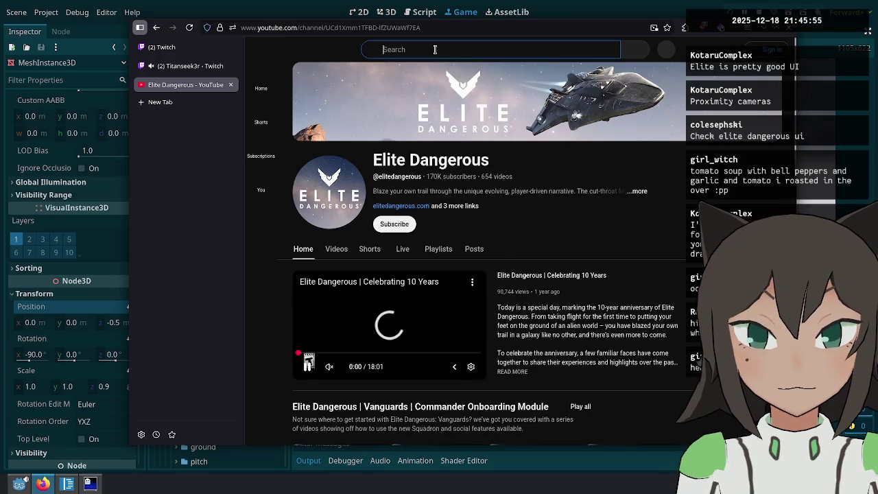
text(elite danger)
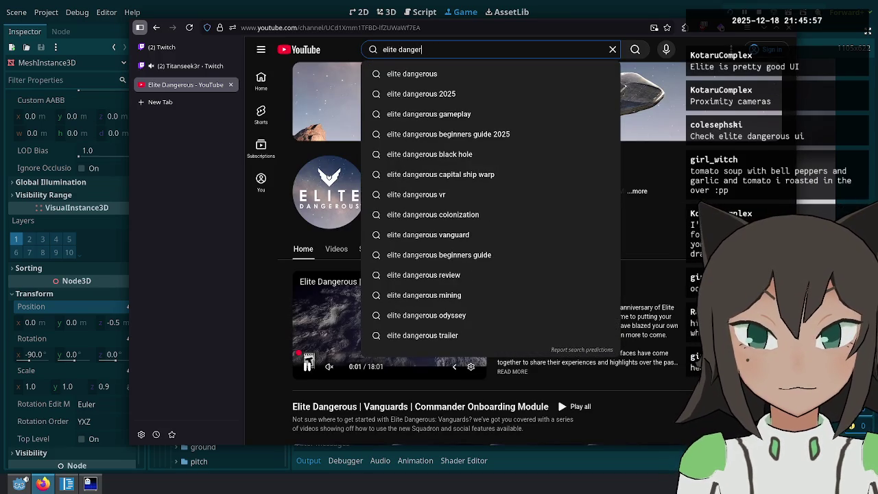
text(ous gameplay)
key(Return)
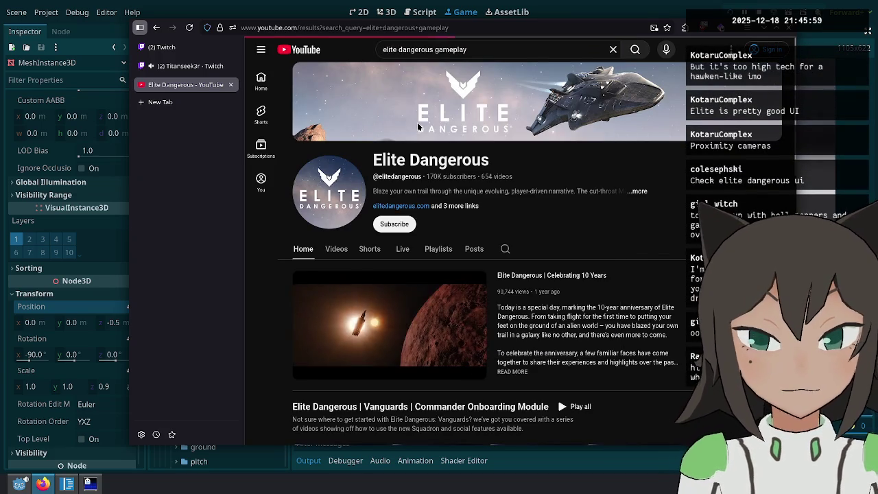
Step: Watch ELITE DANGEROUS in 2025 and another gameplay video, pause it, and start a 'hawken' search in a new tab
click(428, 312)
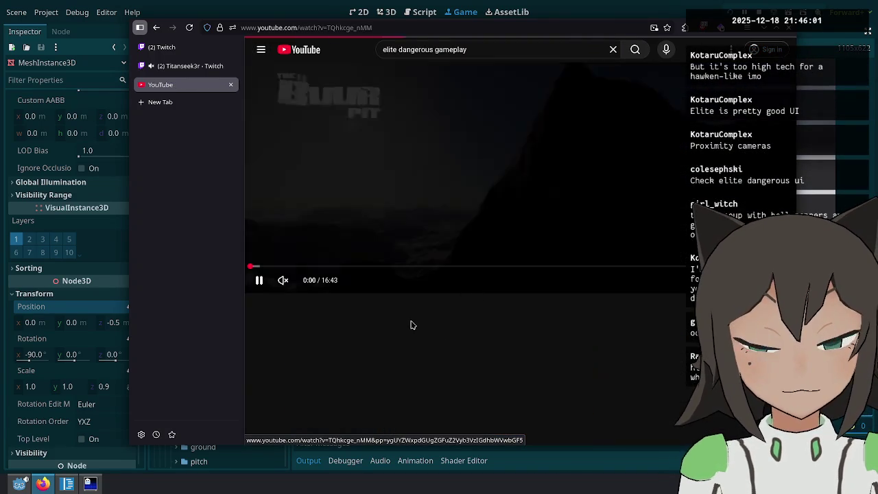
click(457, 266)
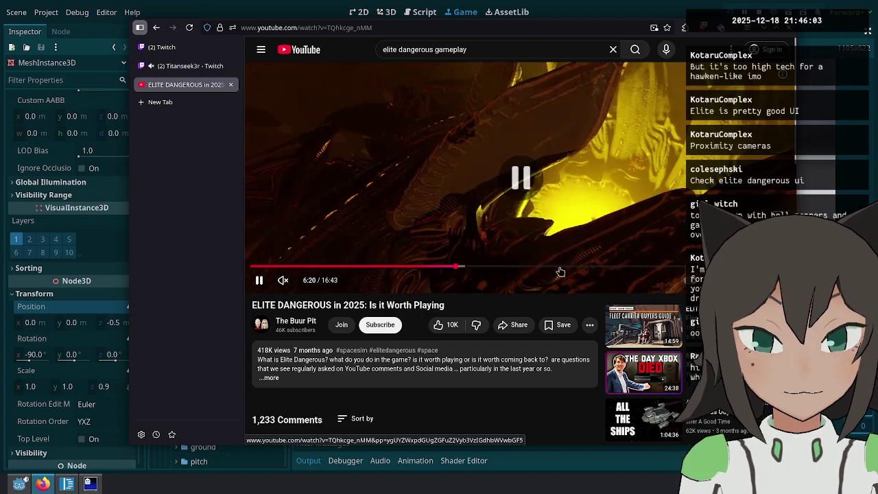
click(157, 27)
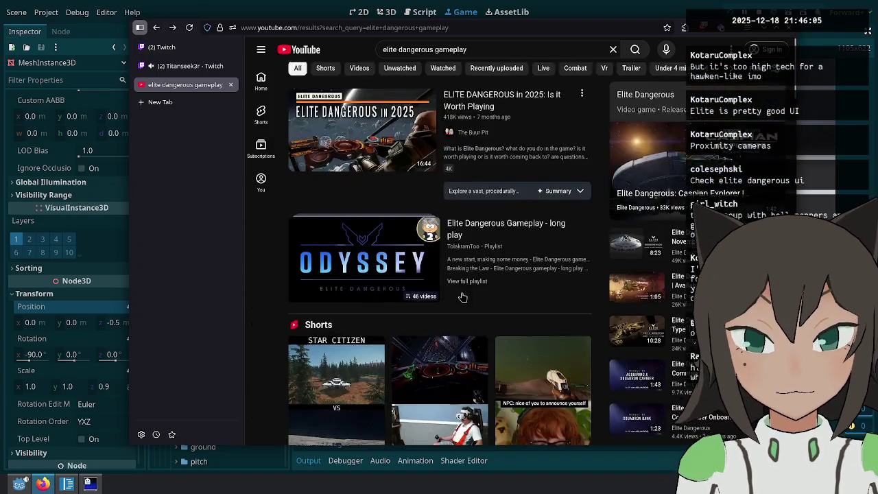
scroll(462, 296, down, 7)
click(494, 164)
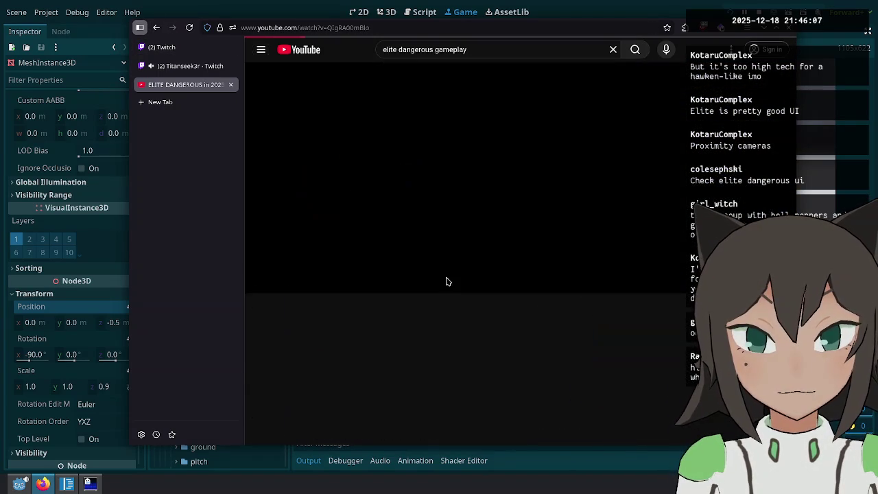
click(441, 347)
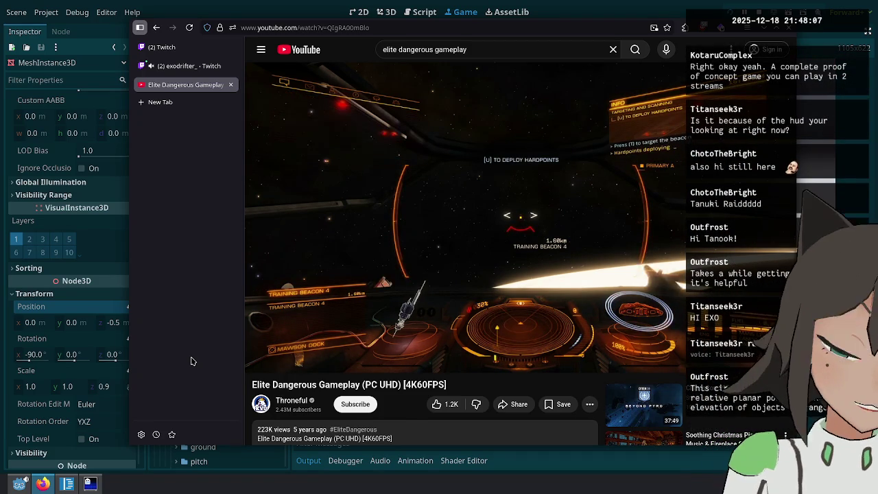
click(567, 264)
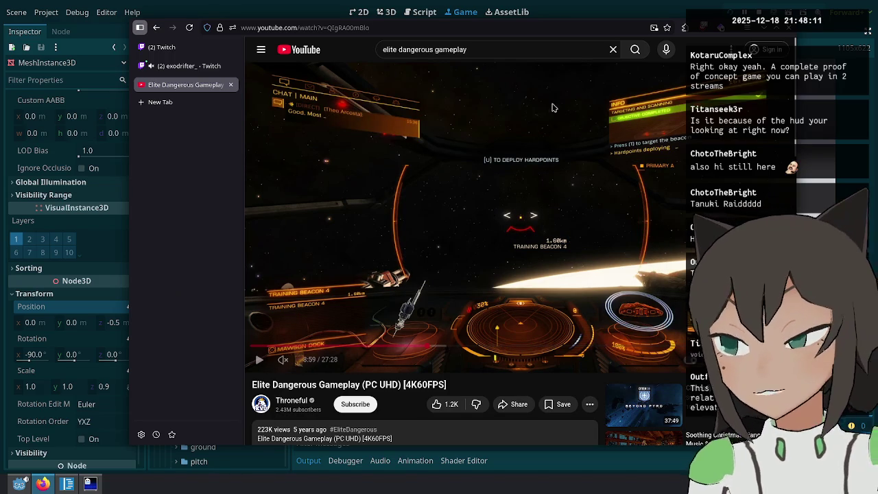
click(195, 102)
text(hawken)
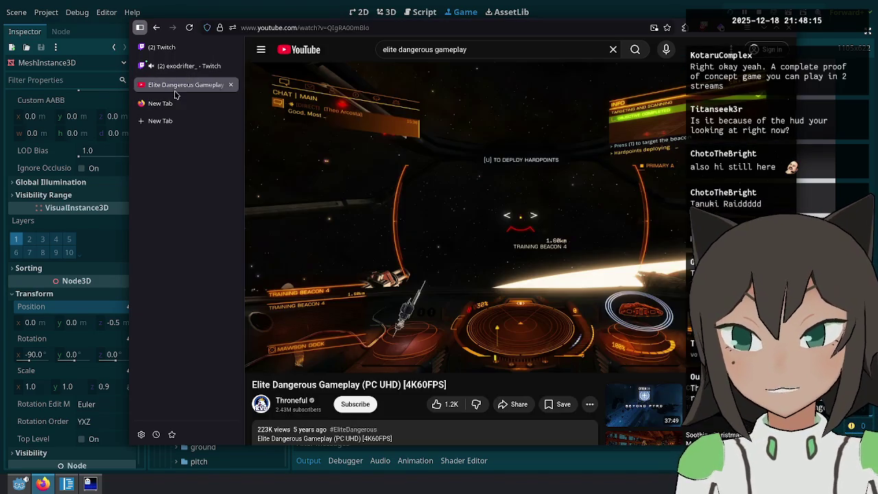
Step: Search YouTube for 'hawken' from the youtube.com tab
click(168, 86)
click(190, 105)
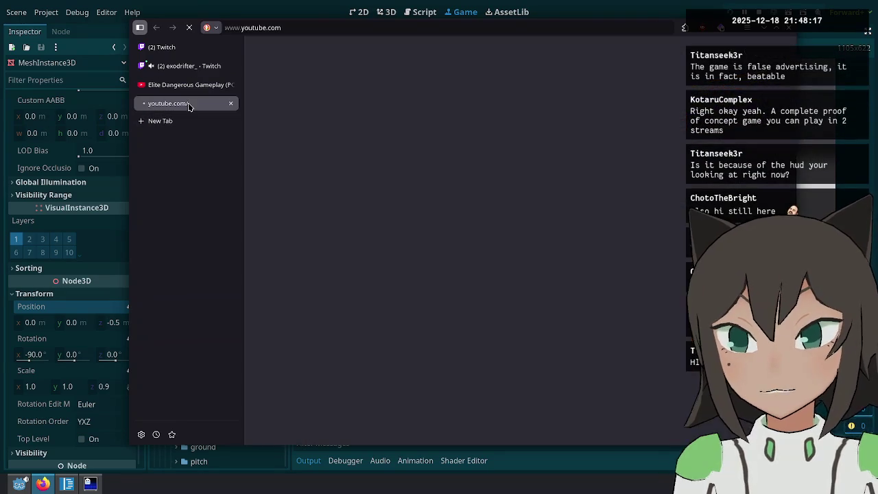
click(496, 51)
text(hawken)
key(Return)
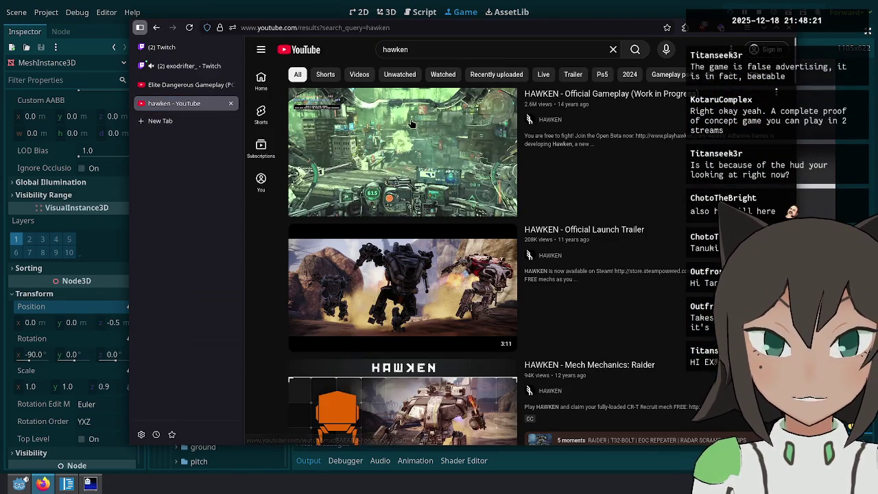
Step: Watch the HAWKEN Official Gameplay video from about 0:42, pause it, and return to Godot
click(491, 202)
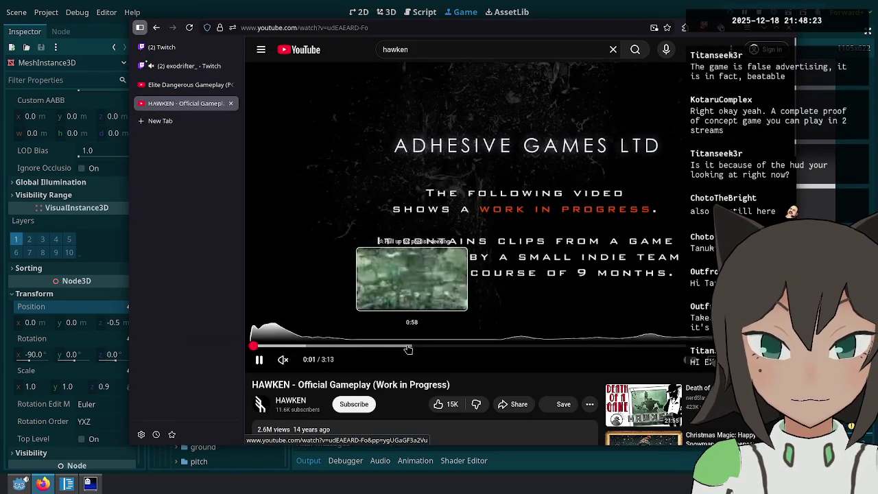
click(408, 346)
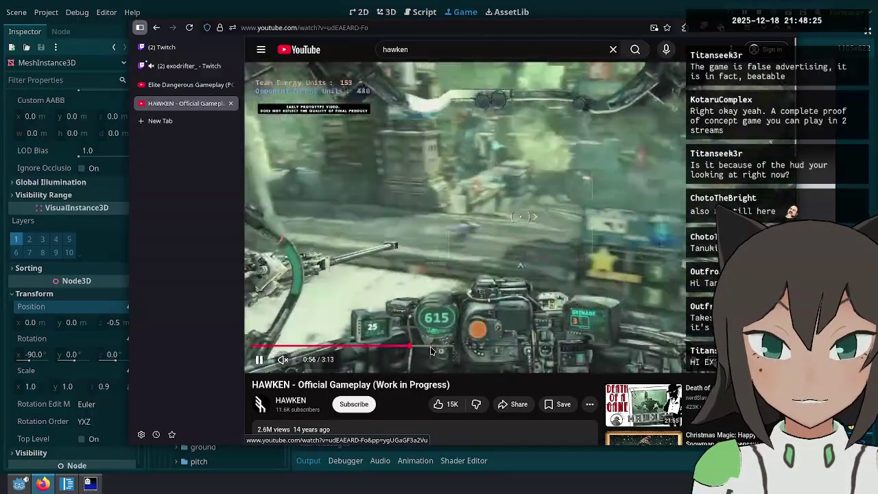
click(368, 346)
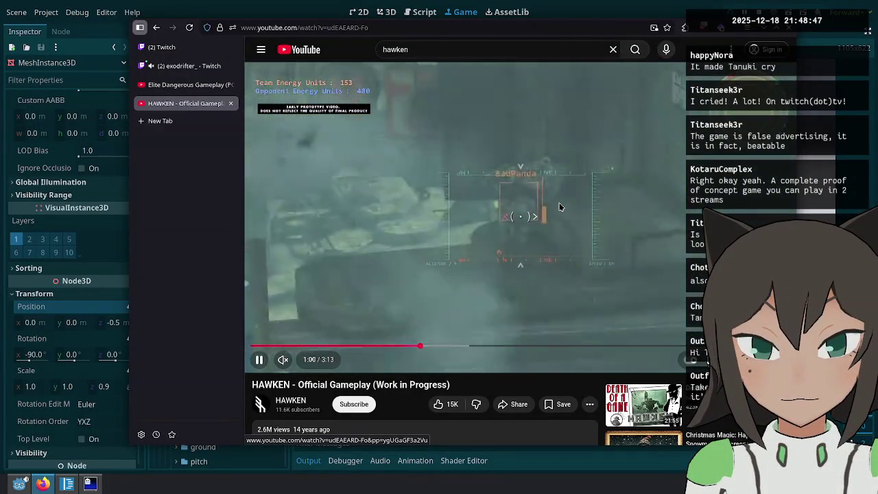
click(559, 205)
click(615, 4)
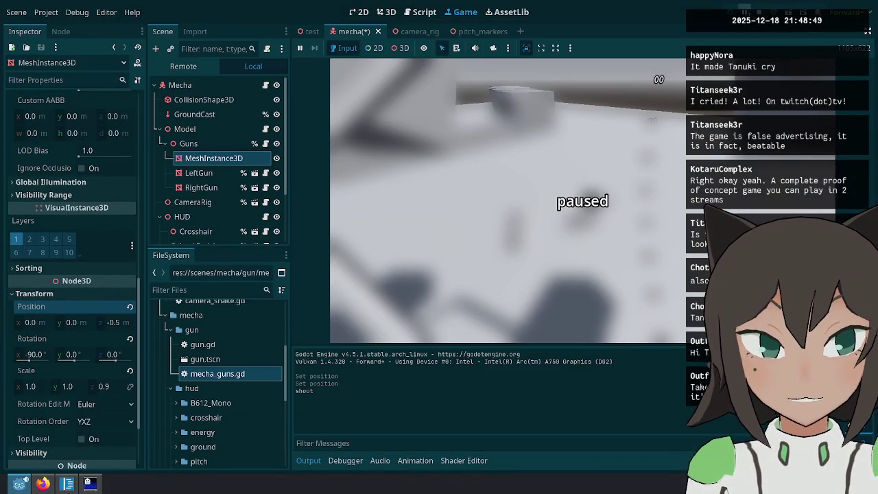
Step: Relaunch the mecha test run with F5, pause it, and bring back the Elite Dangerous gameplay tab
key(F5)
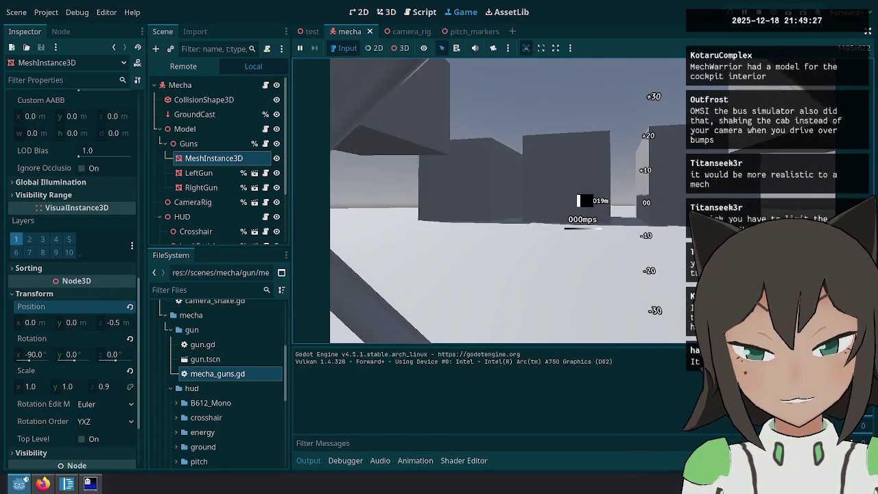
key(Escape)
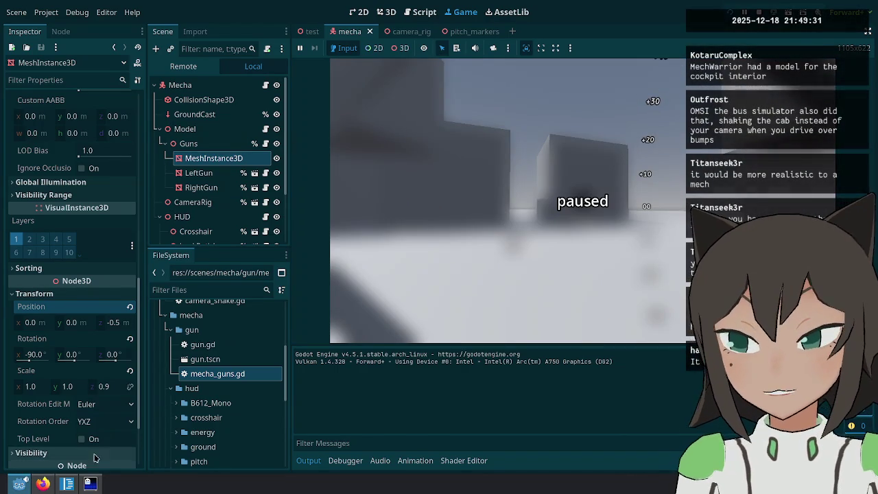
click(42, 484)
click(166, 88)
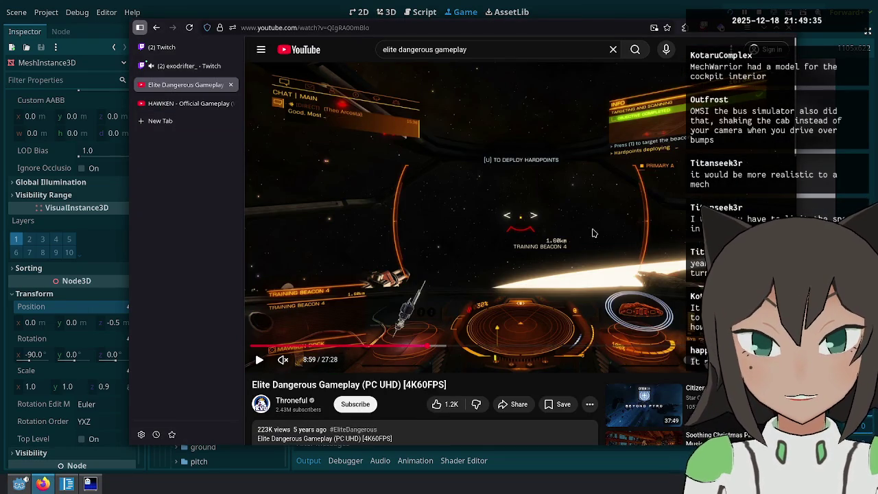
Step: Rewind the HAWKEN gameplay video to 0:55 and head back to the Godot editor
click(185, 103)
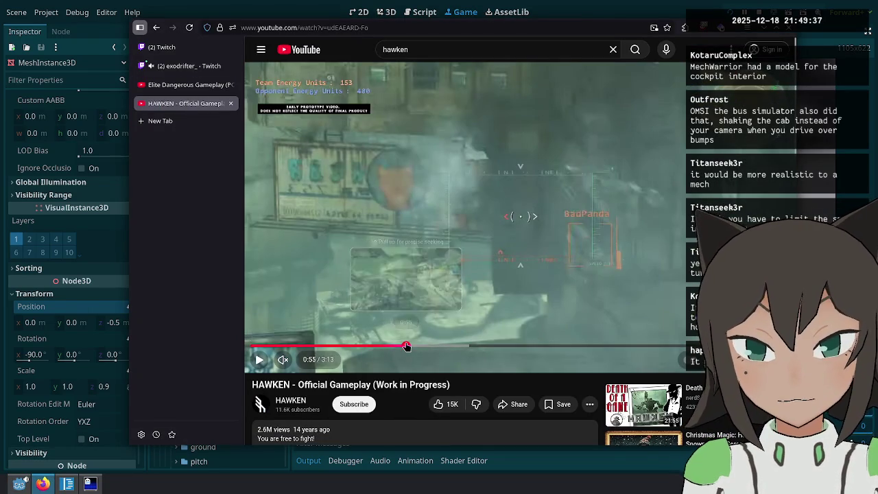
click(408, 346)
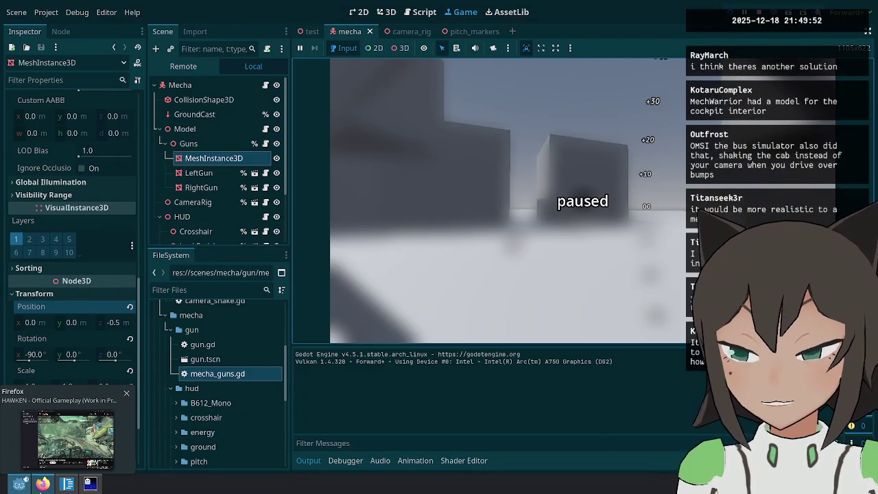
mouse_move(66, 484)
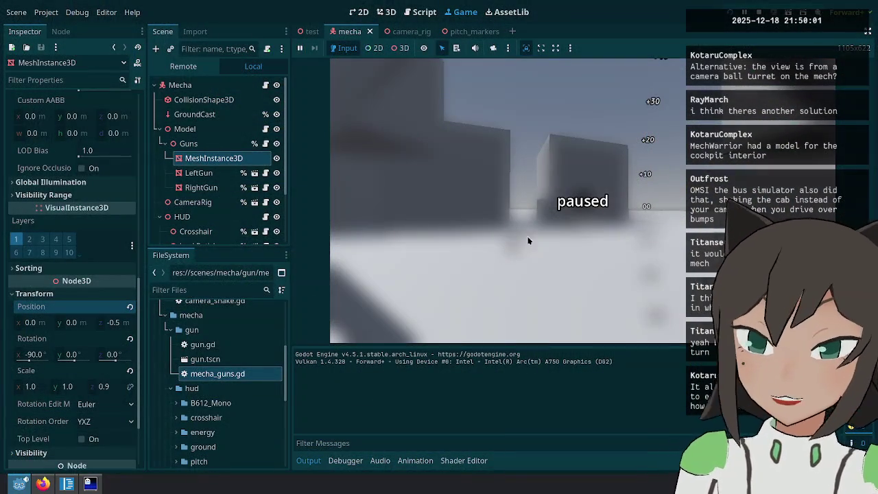
Step: Resume the mecha game briefly, pause it, and play the HAWKEN video in the browser
click(505, 253)
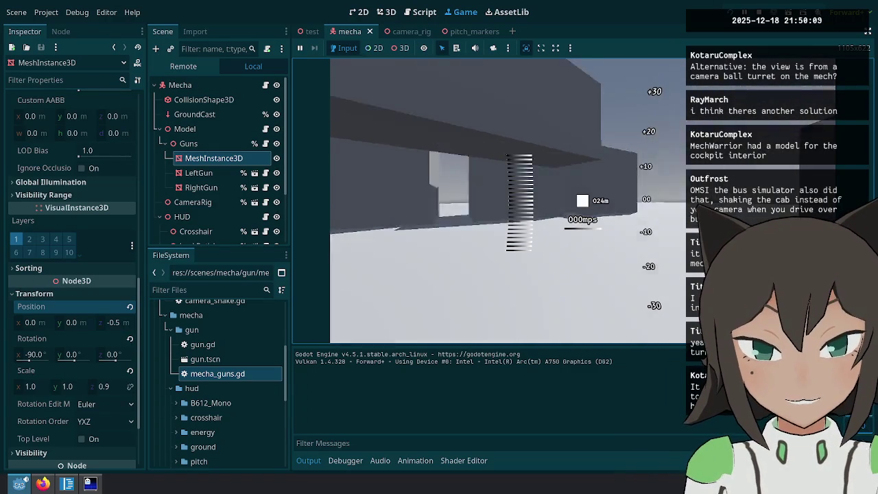
key(Escape)
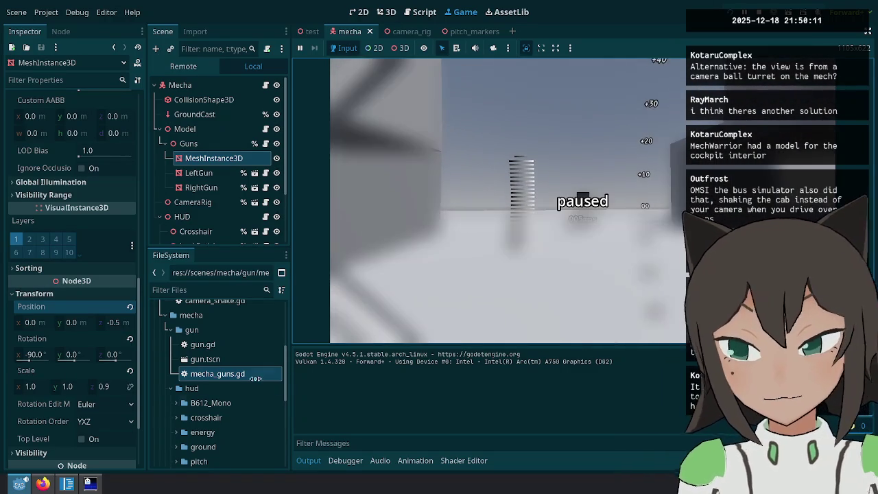
click(44, 485)
click(516, 221)
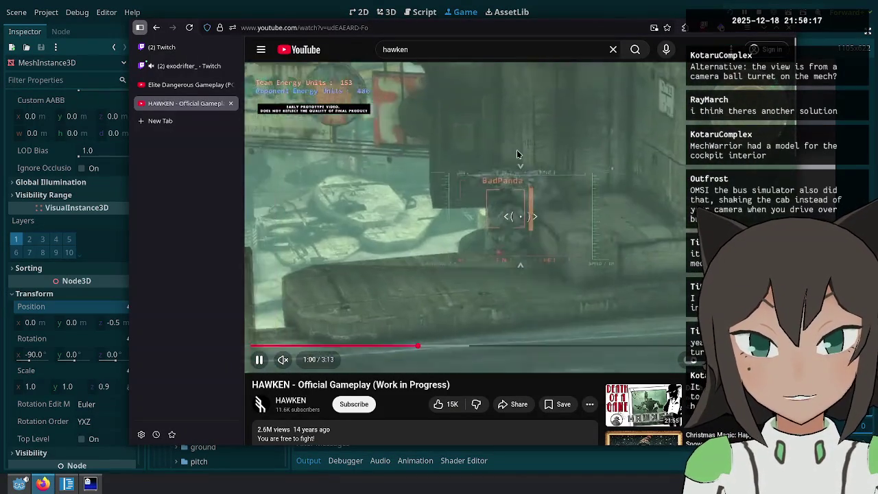
Step: Pause the HAWKEN video at 1:02, return to Godot, and rerun the mecha project with F5
click(605, 256)
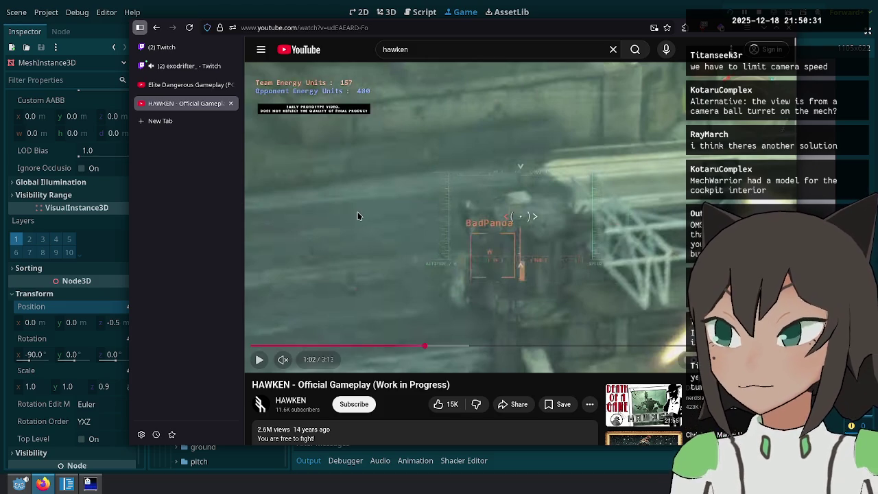
mouse_move(118, 229)
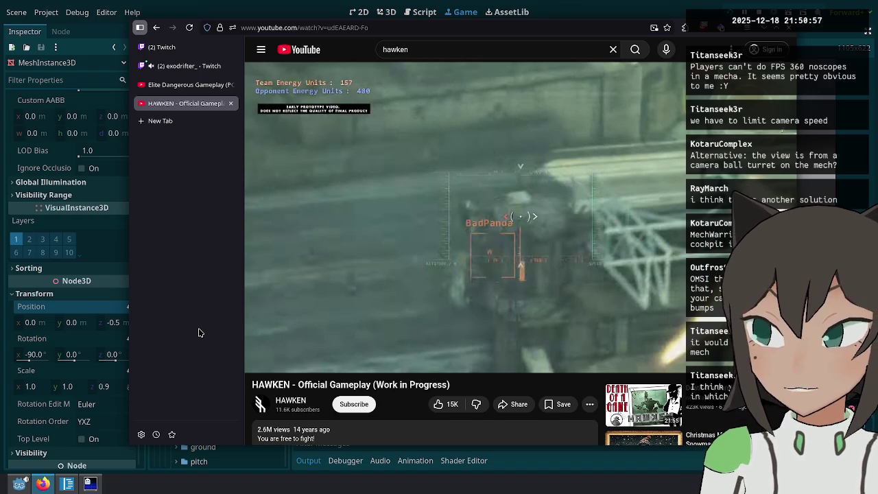
click(558, 4)
key(F5)
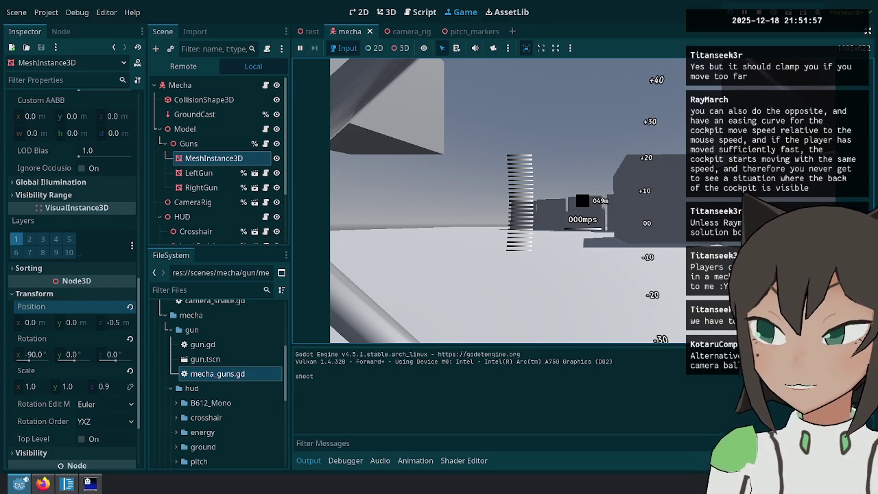
Step: Drive the mecha forward through the block city, then pause the game
key(w)
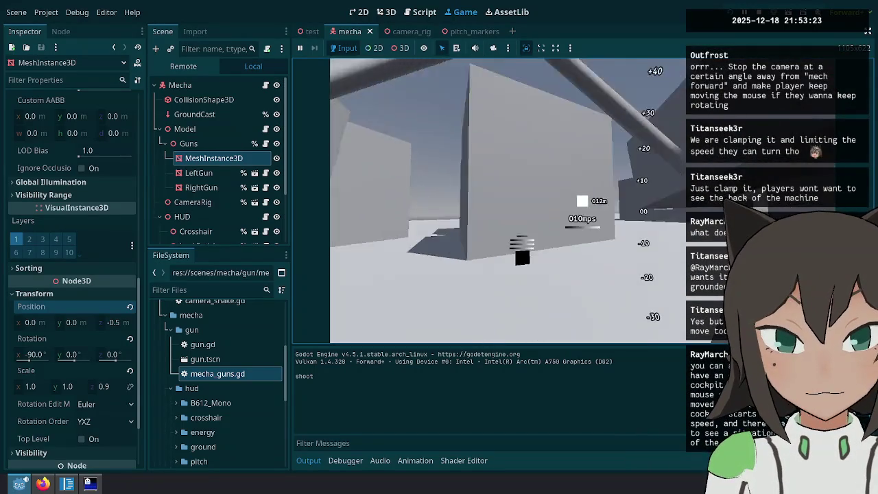
key(Escape)
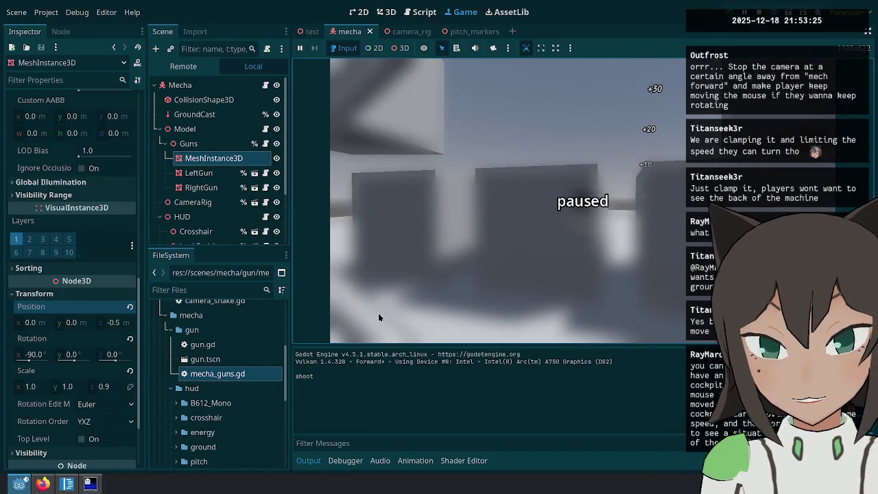
Step: Bring the browser forward, then the Code - OSS notes on head bobbing and mouse limiting
click(43, 483)
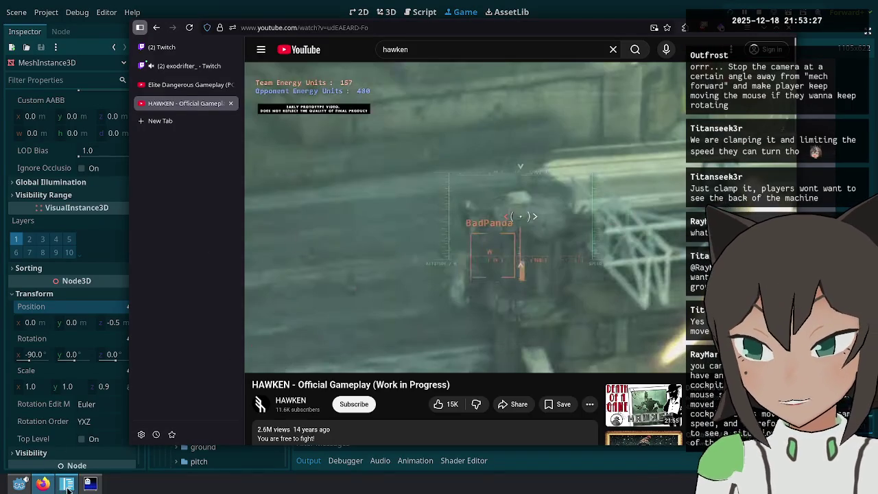
click(67, 486)
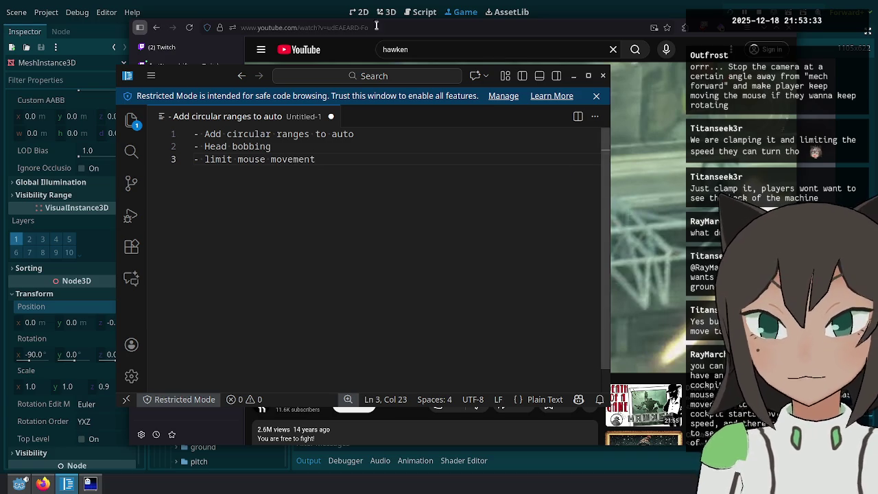
Step: Bring Godot back to the front and restart the mecha game with F5
click(601, 4)
key(F5)
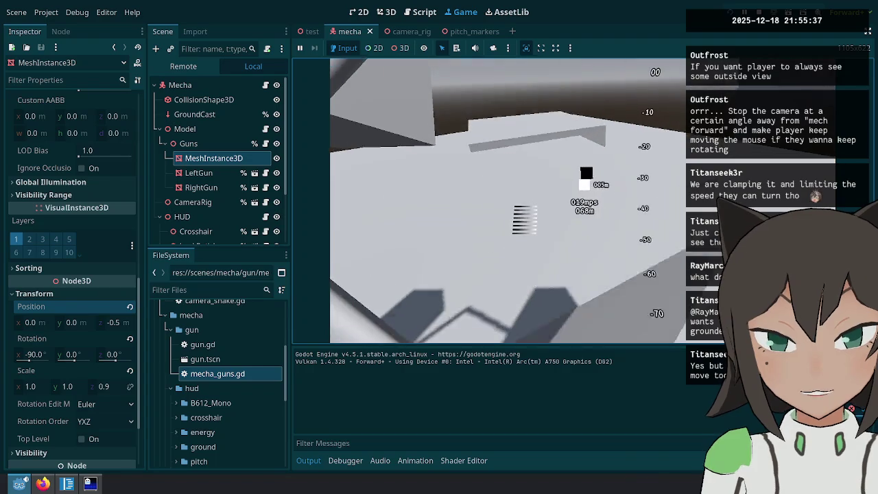
key(w)
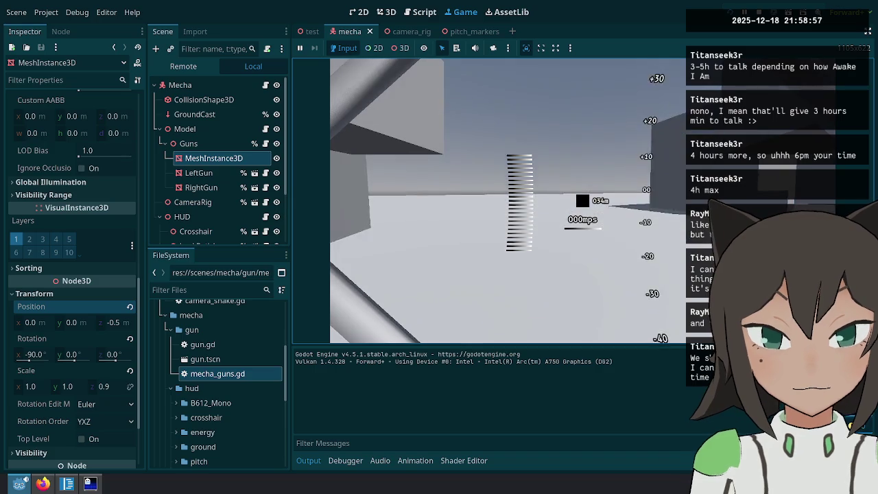
Step: Show mecha.gd in the Script workspace, down to its targeting and traverse acceleration code
click(266, 85)
scroll(635, 233, down, 12)
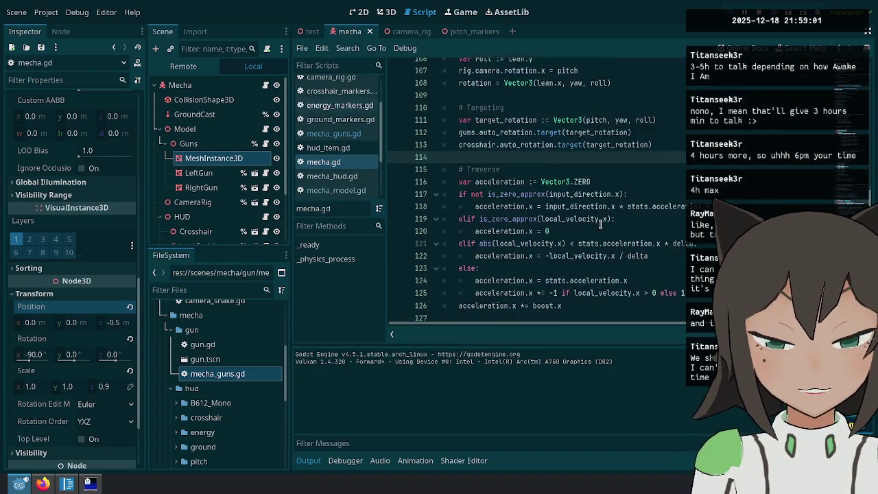
Step: Review mecha.gd's movement, screenshake, fire and energy sections
scroll(632, 219, down, 18)
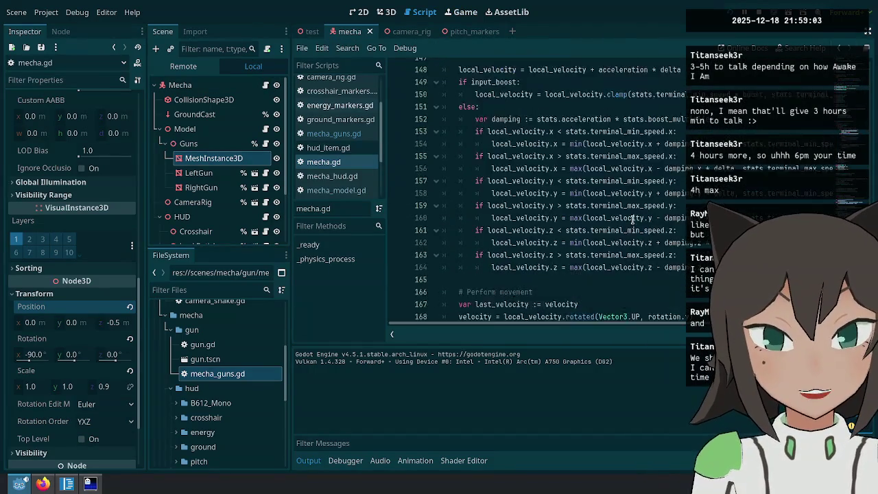
scroll(632, 219, up, 20)
scroll(629, 217, up, 4)
scroll(547, 211, up, 13)
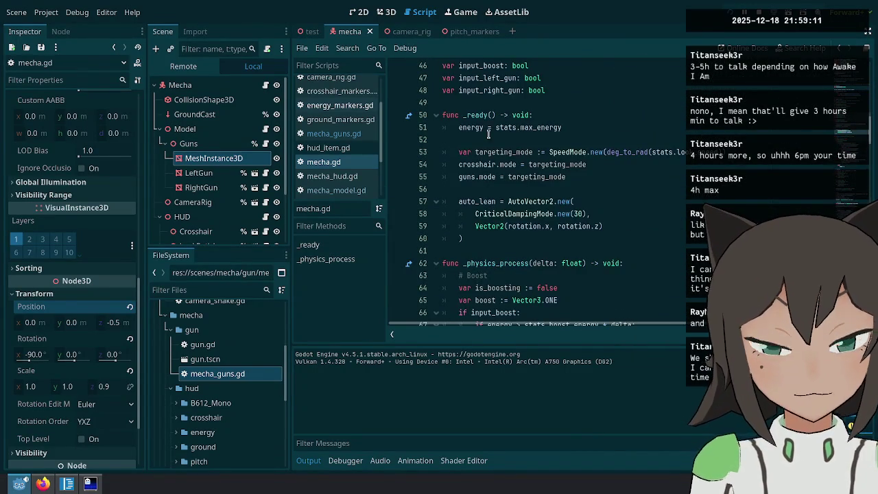
scroll(472, 122, down, 15)
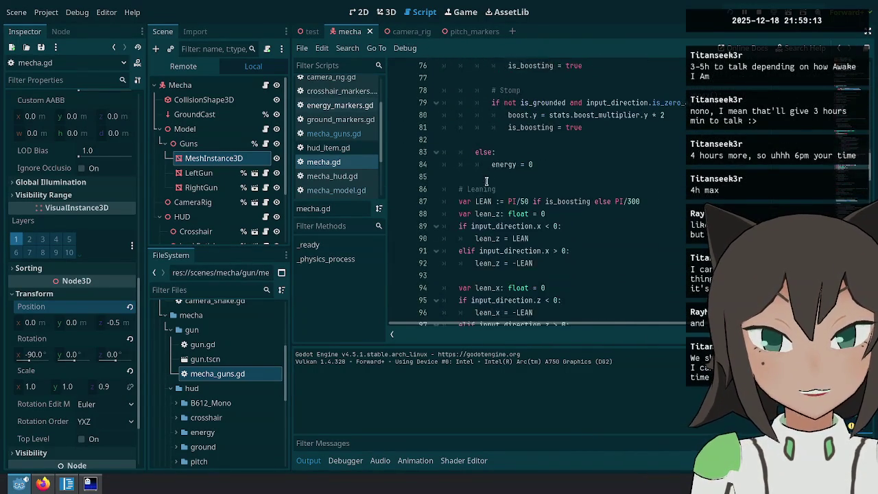
scroll(504, 192, down, 14)
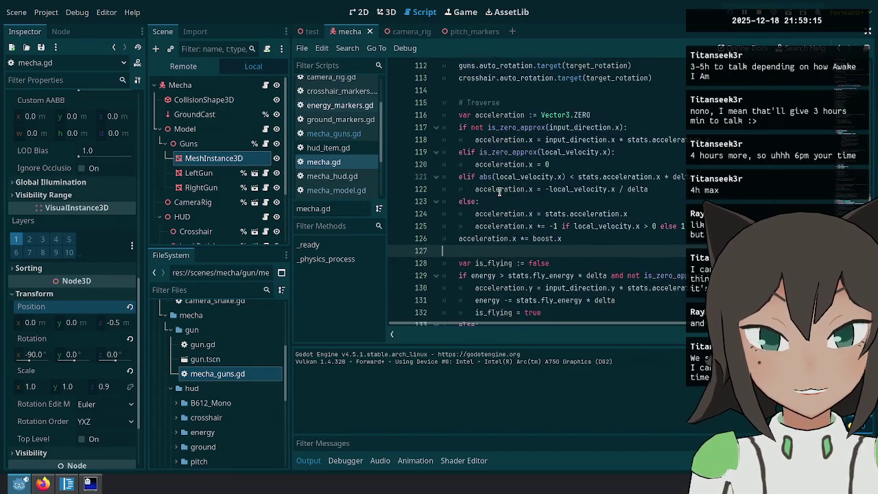
scroll(481, 207, down, 12)
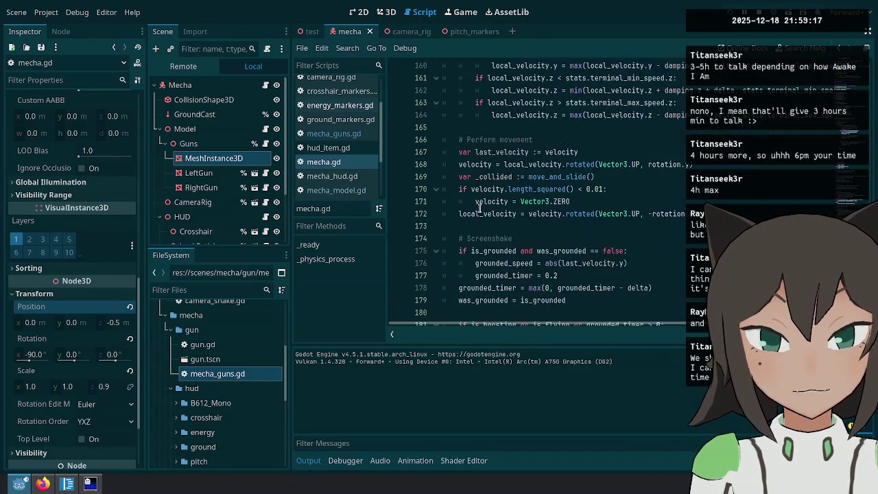
scroll(492, 116, up, 4)
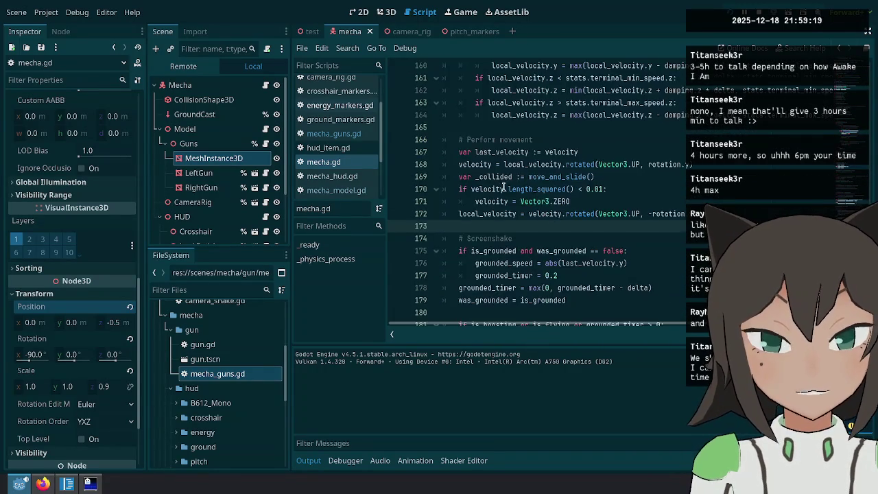
scroll(501, 186, down, 6)
scroll(504, 188, down, 1)
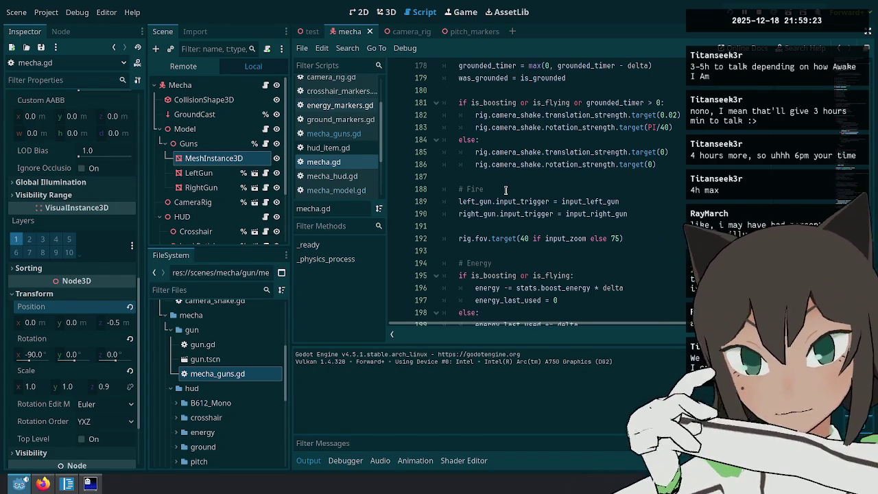
Step: Select the Model node to inspect its MechaModel properties and transform
scroll(499, 187, up, 2)
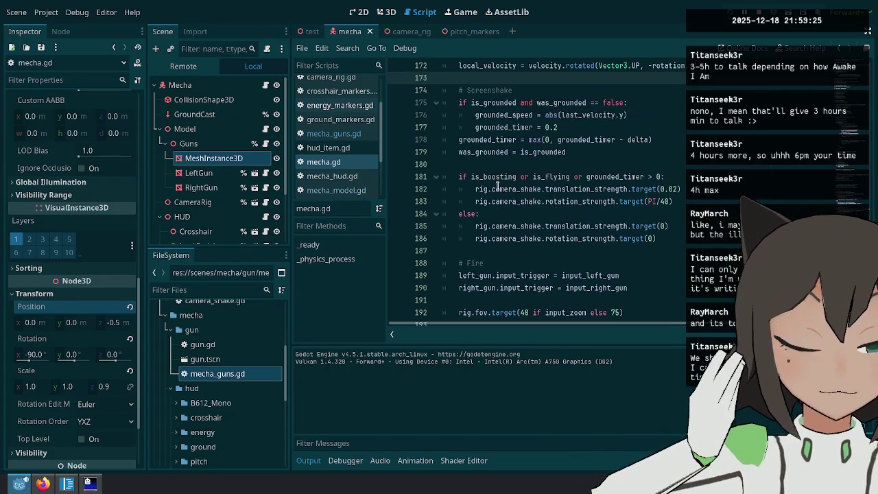
scroll(494, 184, up, 3)
scroll(489, 180, up, 1)
click(206, 130)
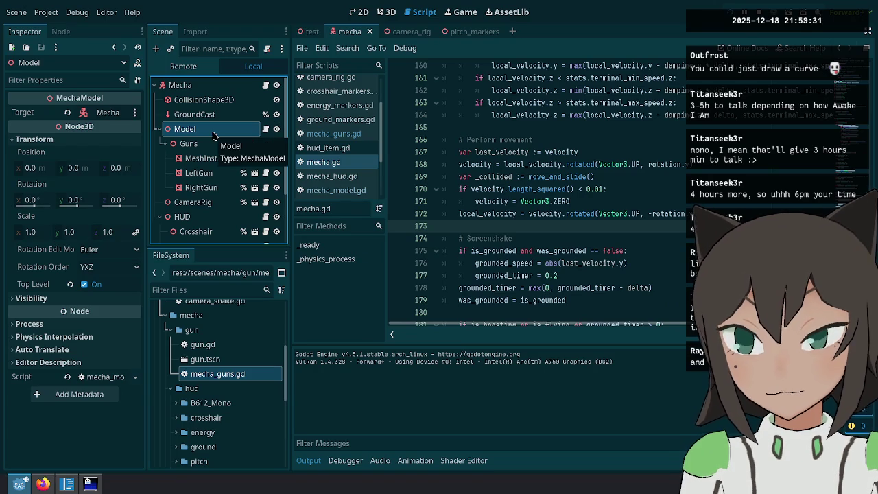
Step: Rename the Guns node to Cockpit
click(208, 145)
click(215, 145)
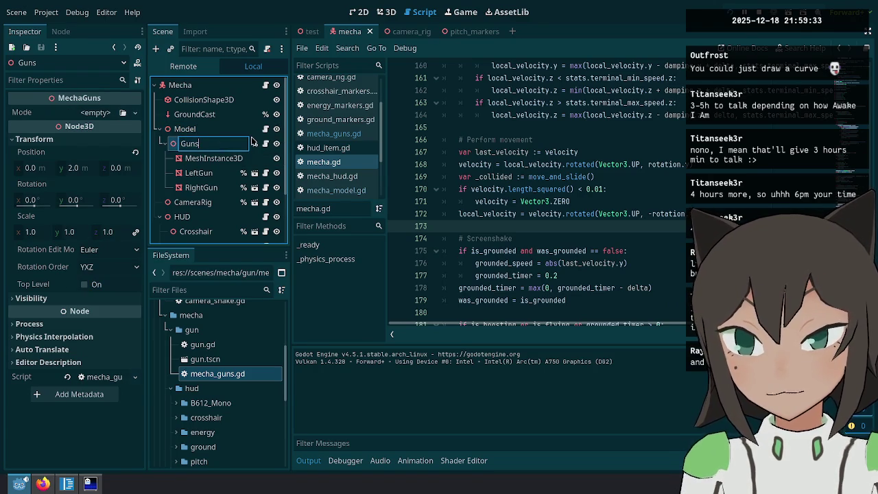
text(Cockg)
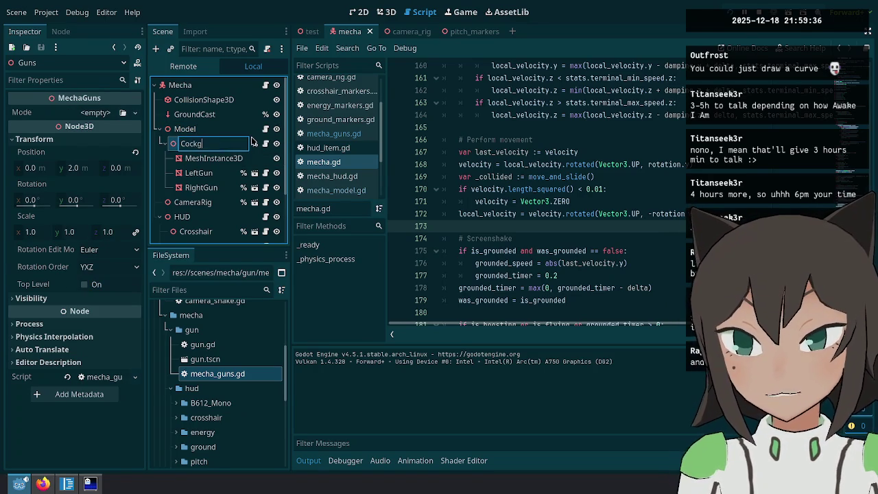
key(BackSpace)
text(pit)
key(Return)
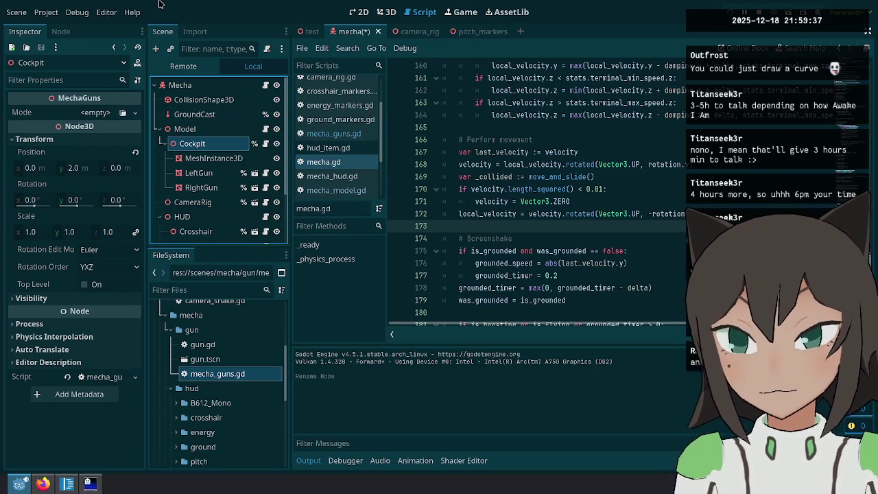
Step: Change the attached script's class_name from MechaGuns to MechaCockpit and save
click(266, 144)
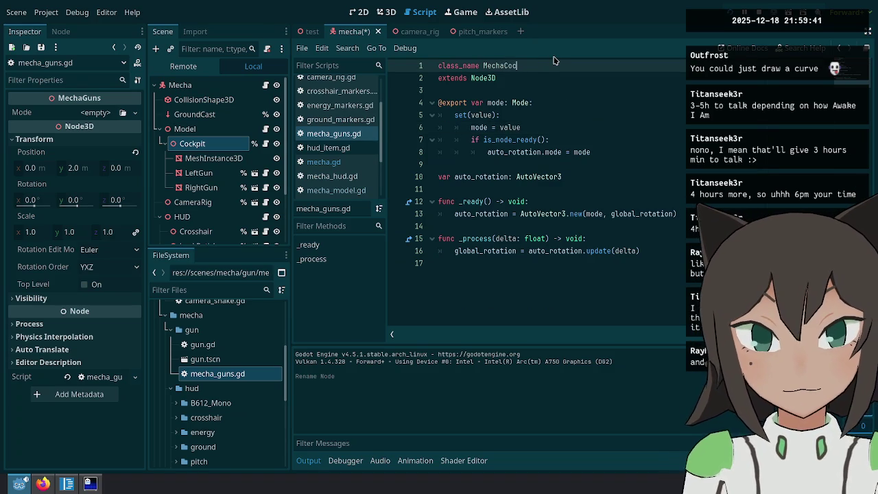
text(t)
key(ctrl+s)
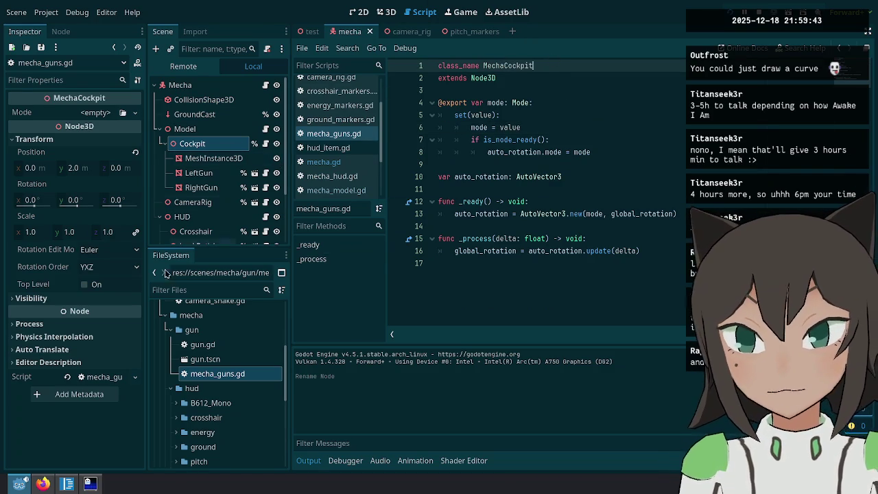
Step: Rename mecha_guns.gd to mecha_cockpit.gd in the FileSystem dock
scroll(240, 362, down, 2)
click(242, 333)
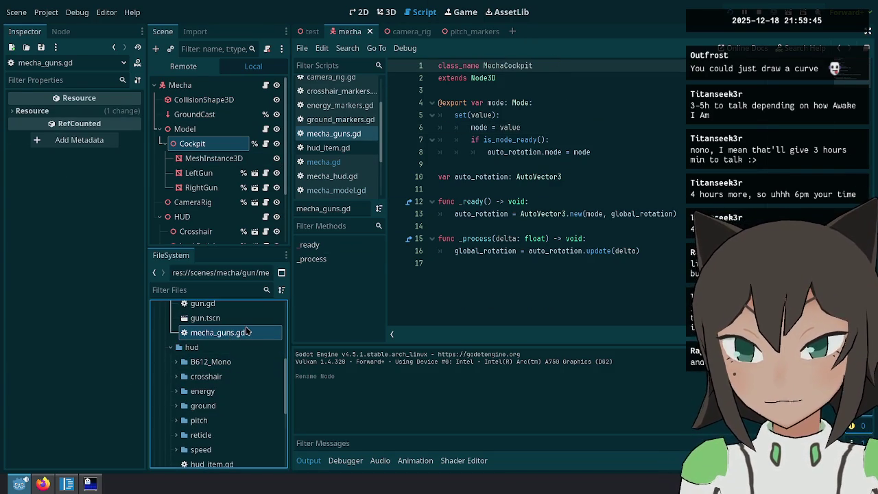
key(F2)
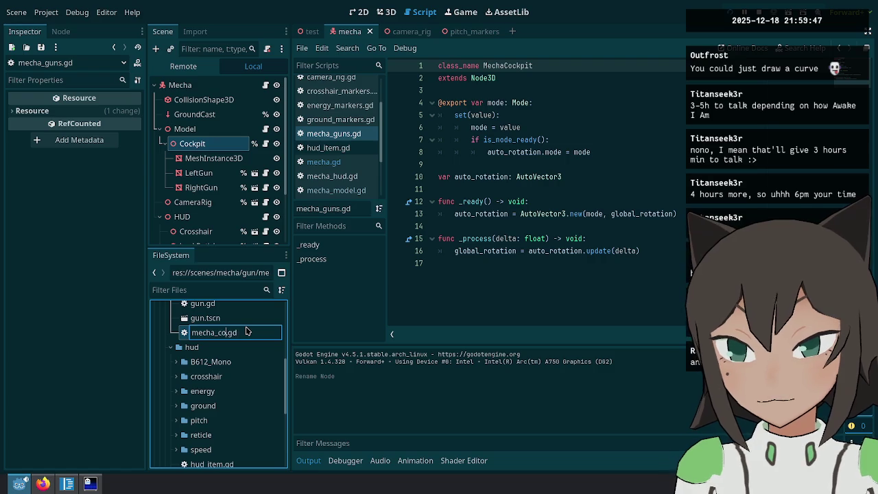
key(Return)
scroll(226, 357, up, 3)
drag(226, 393, 212, 331)
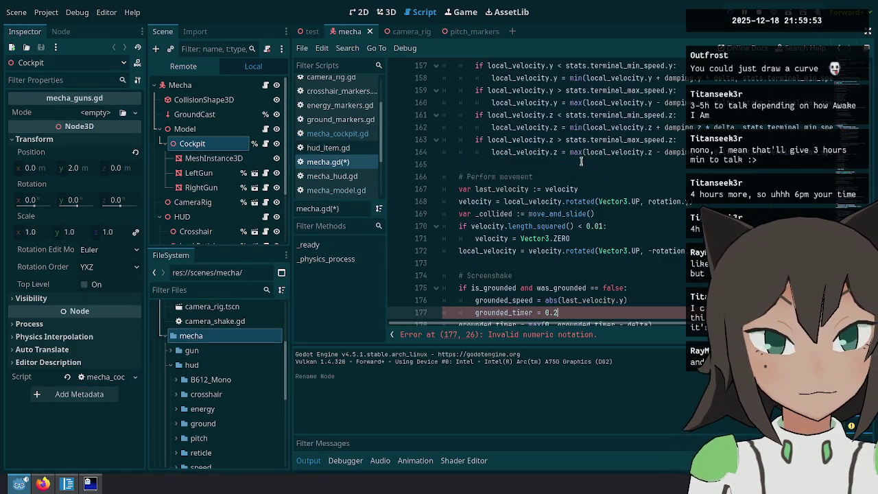
Step: Change line 9 of mecha.gd to 'cockpit: MechaCockpit = %Cockpit'
key(BackSpace)
key(BackSpace)
key(BackSpace)
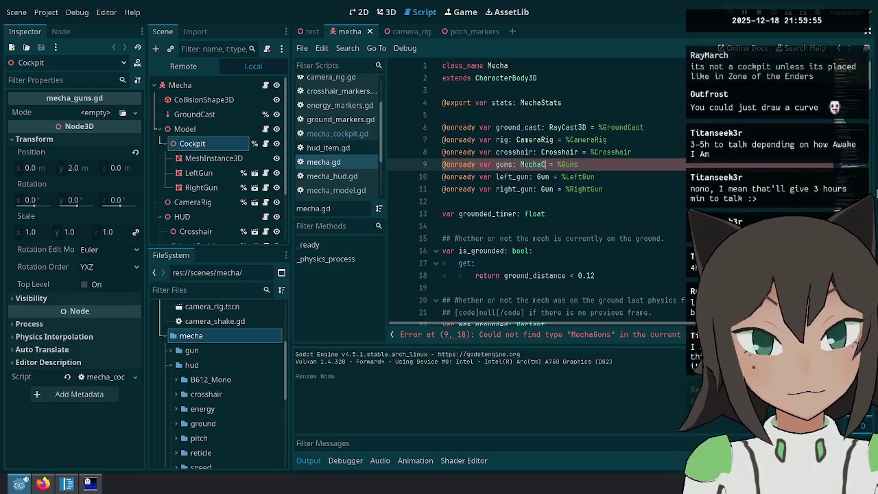
text(Cockpit)
key(F5)
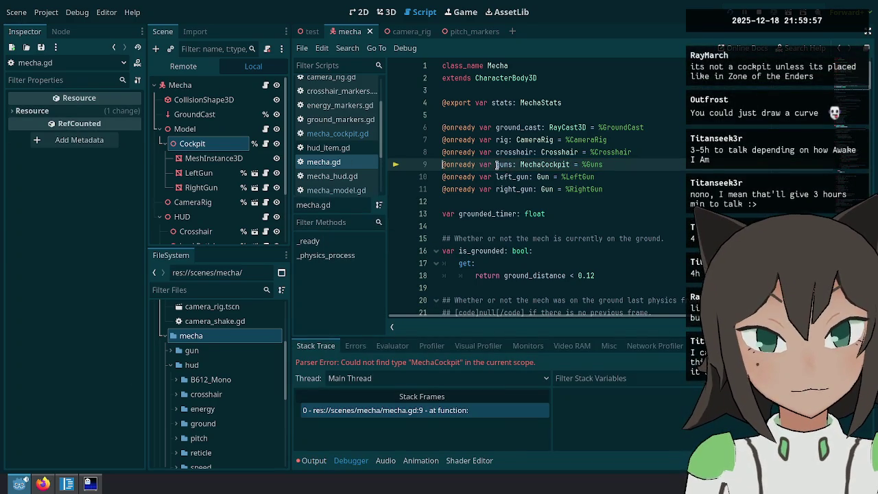
triple_click(507, 161)
key(Up)
key(ctrl+Right)
key(BackSpace)
key(BackSpace)
key(BackSpace)
text(Cockpit)
key(End)
key(BackSpace)
key(BackSpace)
key(BackSpace)
text(c)
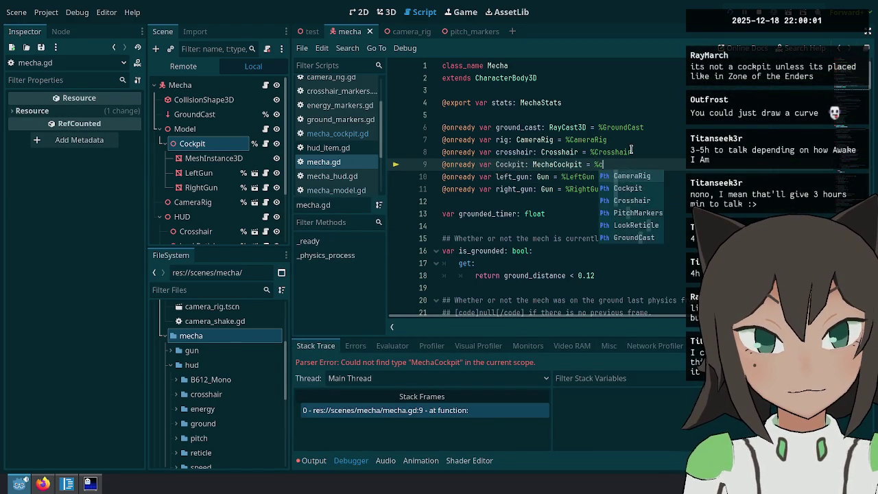
key(Return)
key(Home)
key(ctrl+Right)
key(ctrl+Right)
key(Right)
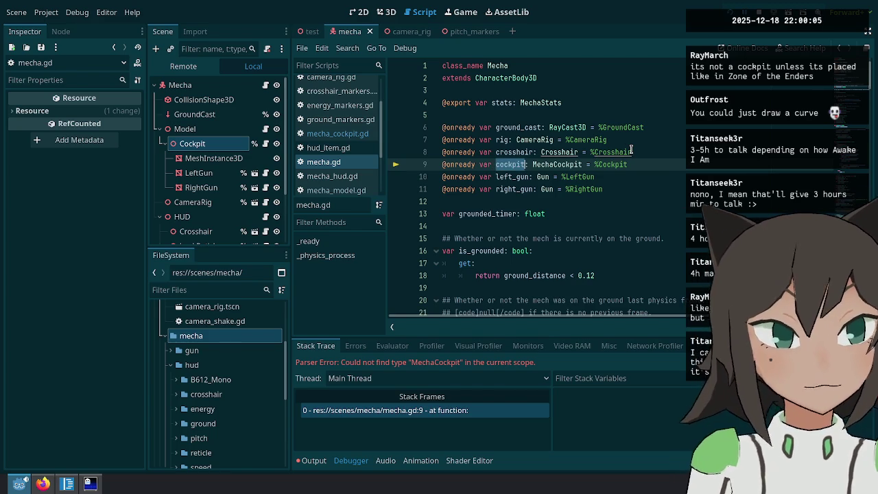
Step: Replace guns with cockpit on lines 55 and 112
scroll(849, 138, down, 5)
scroll(849, 137, down, 6)
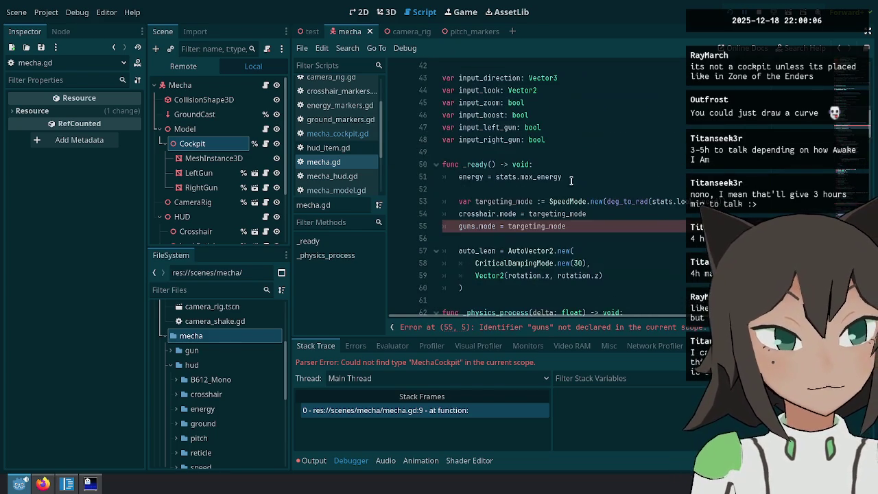
double_click(474, 227)
text(cockpit)
click(644, 190)
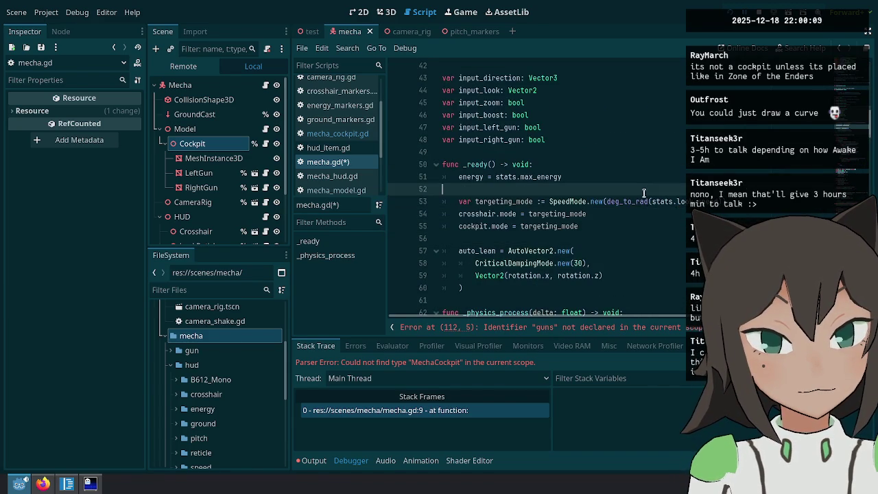
click(579, 226)
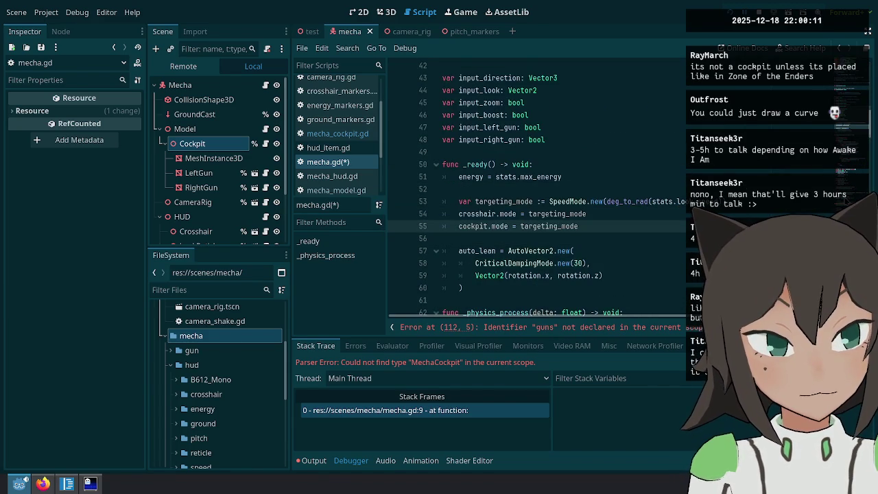
scroll(519, 238, down, 15)
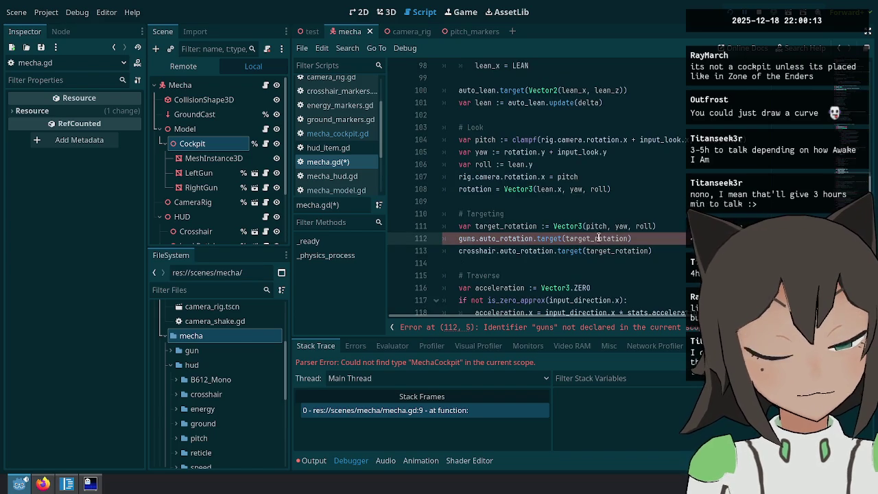
double_click(467, 238)
text(cockpit)
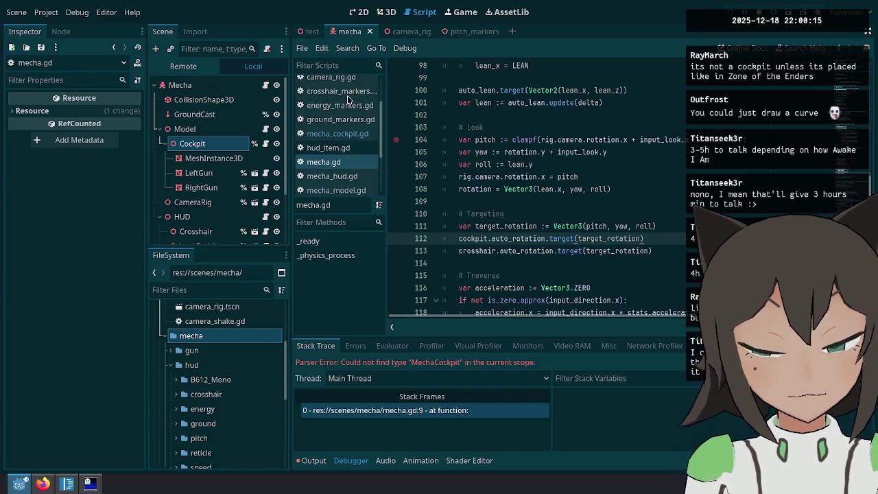
Step: Rename the Cockpit node's MeshInstance3D to Cockpit and save the scene
click(219, 158)
click(230, 159)
text(Cockpit)
key(Return)
key(ctrl+s)
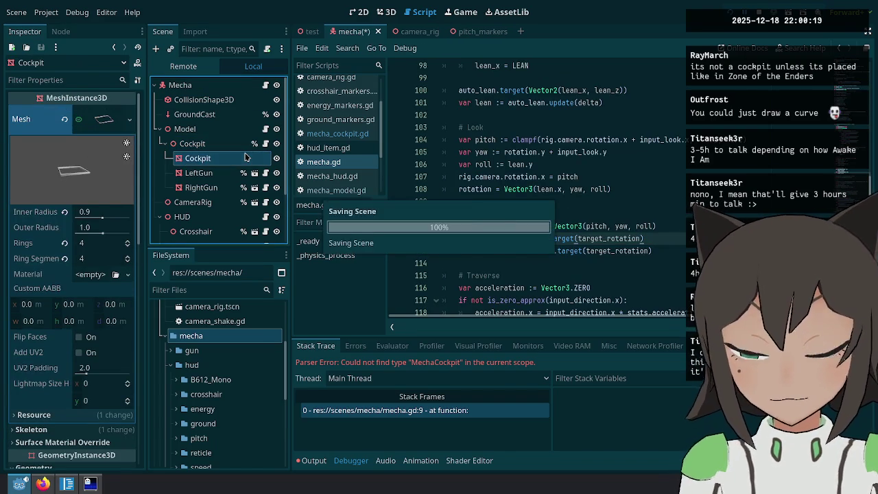
Step: Make room for new variables near the top of mecha_cockpit.gd
click(266, 143)
click(439, 189)
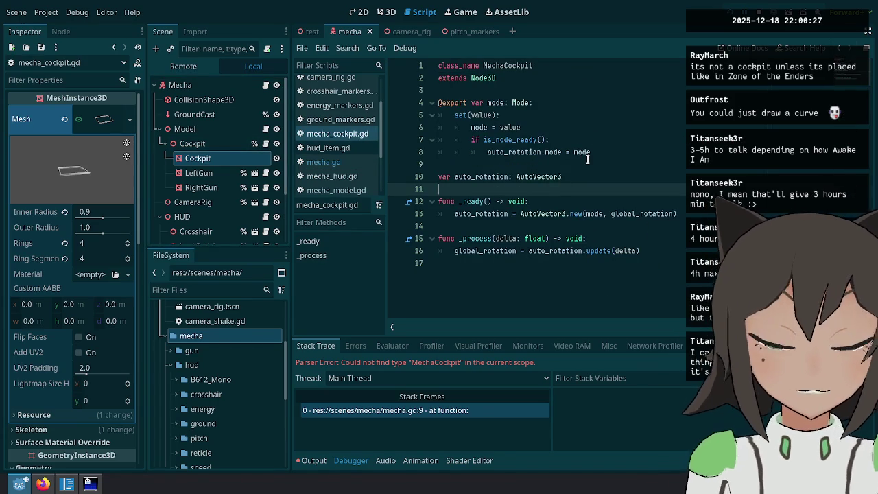
key(Up)
key(Up)
key(Up)
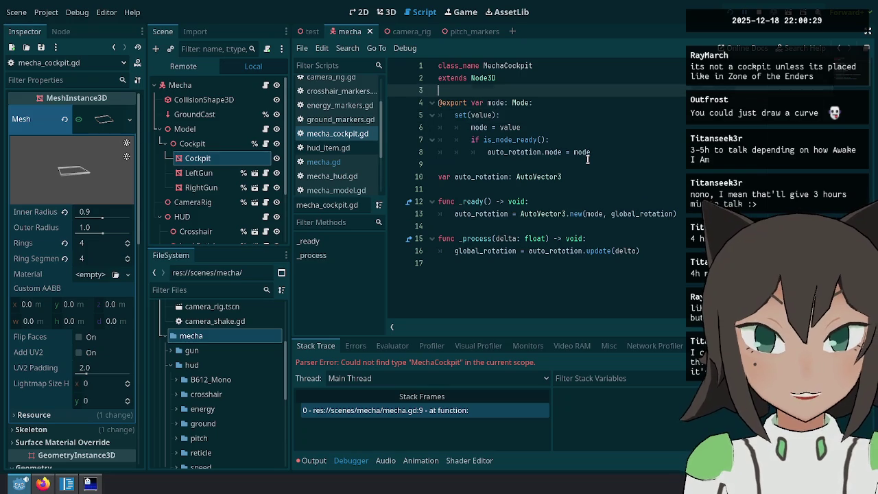
key(Return)
key(Return)
key(Up)
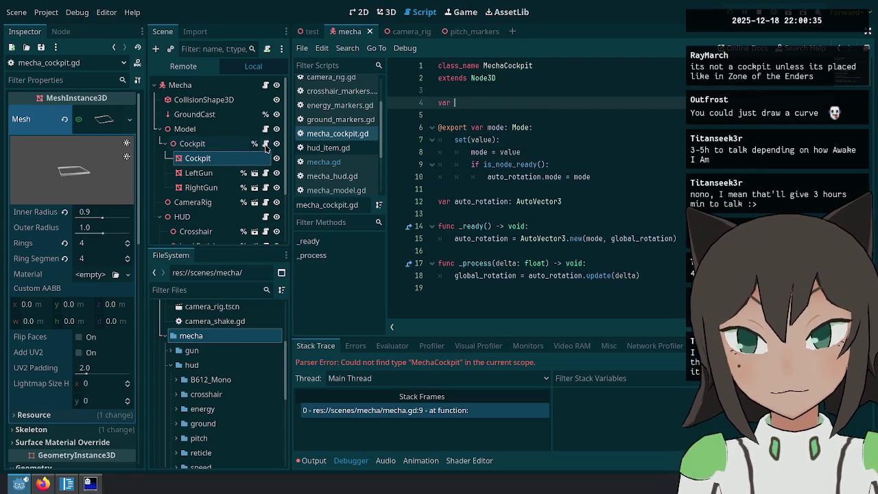
Step: Delete the top comment line in mecha_model.gd and save the scripts
click(266, 131)
click(556, 70)
key(ctrl+shift+k)
click(614, 167)
key(ctrl+s)
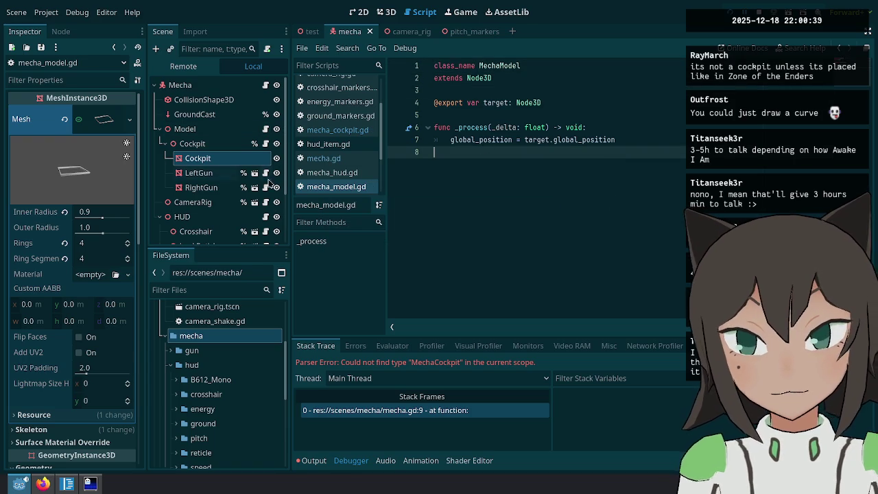
Step: Declare head_bob as a bool in mecha_cockpit.gd
right_click(265, 160)
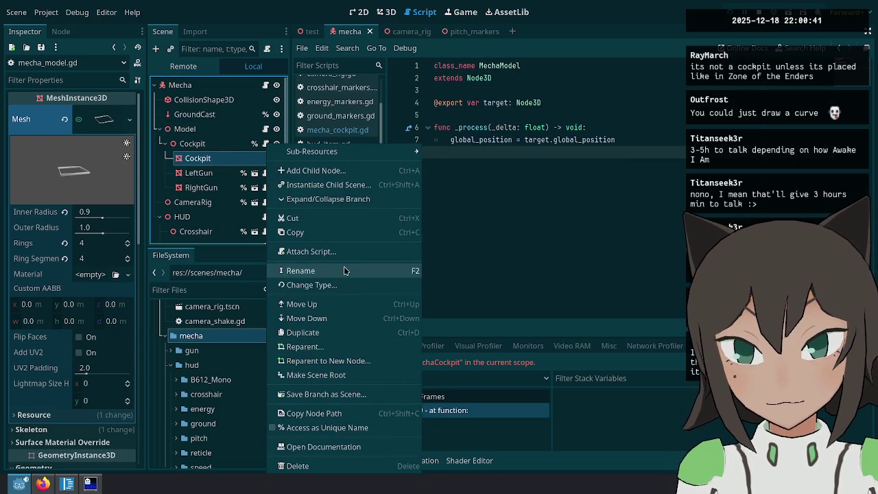
key(Escape)
click(266, 143)
text(var head_bob =)
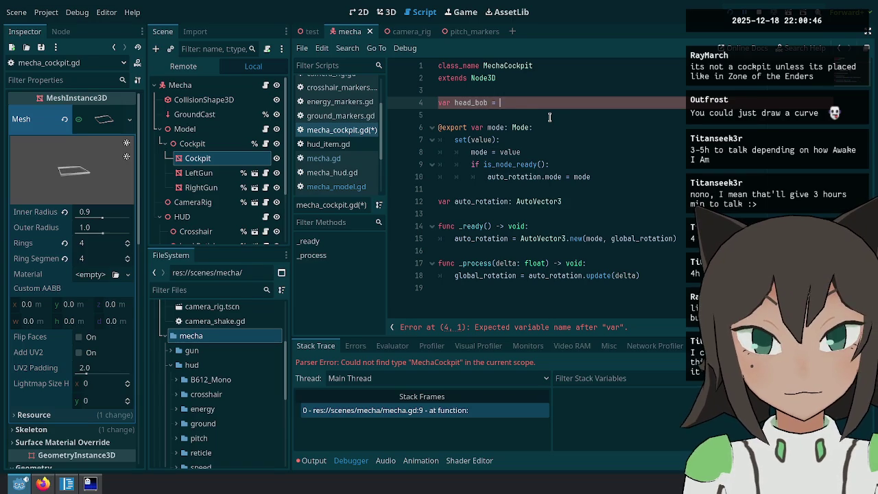
key(BackSpace)
key(BackSpace)
key(BackSpace)
text(:)
key(Escape)
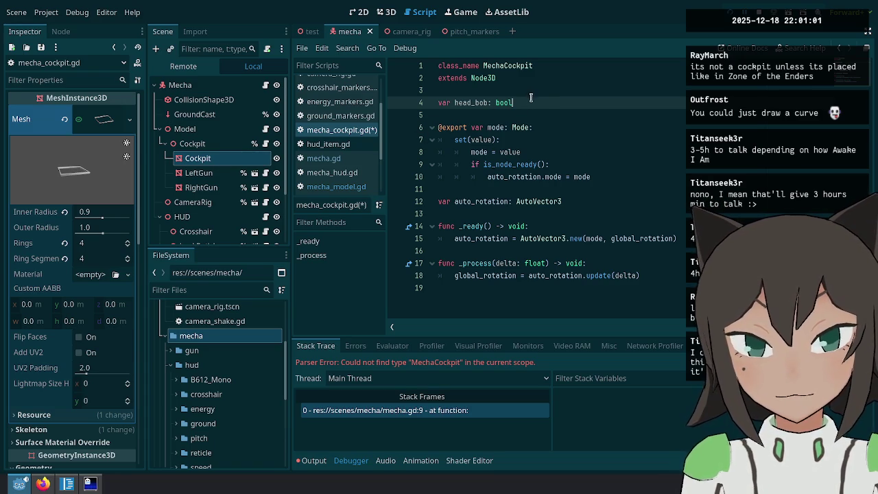
Step: Add head_bob_curve typed as Curve2D and save mecha_cockpit.gd
key(Return)
key(Return)
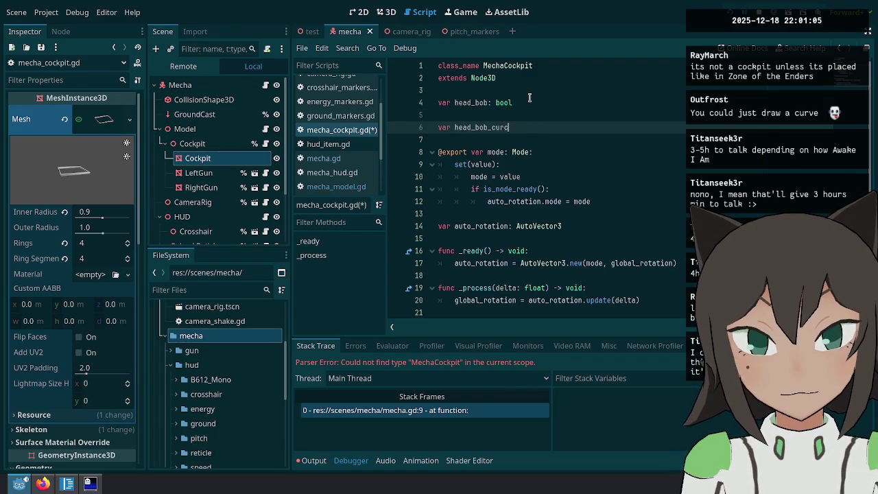
text(ur)
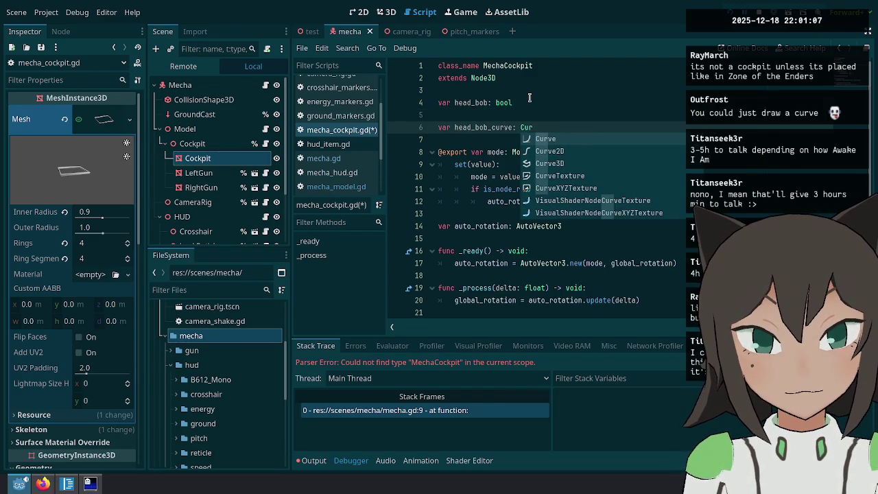
key(Down)
key(Down)
key(Up)
key(Return)
double_click(539, 129)
key(ctrl+s)
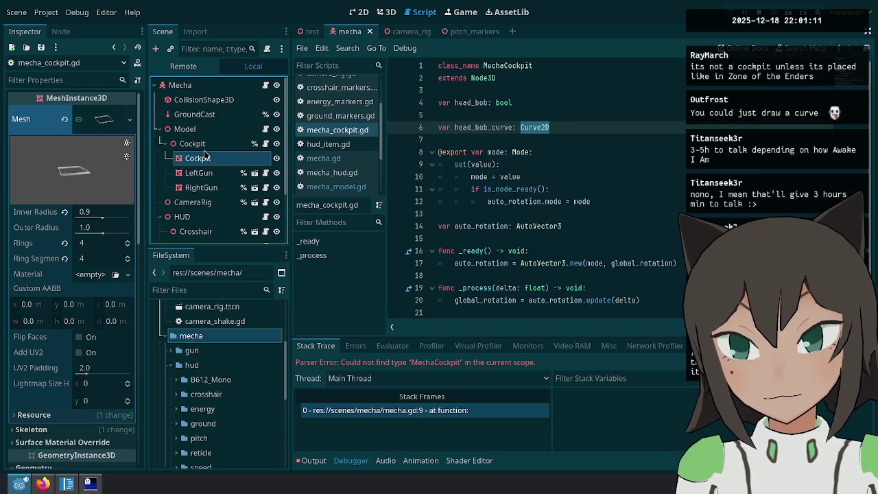
Step: Select the Cockpit node and its mesh, then show the 3D view
click(201, 143)
click(201, 158)
click(389, 11)
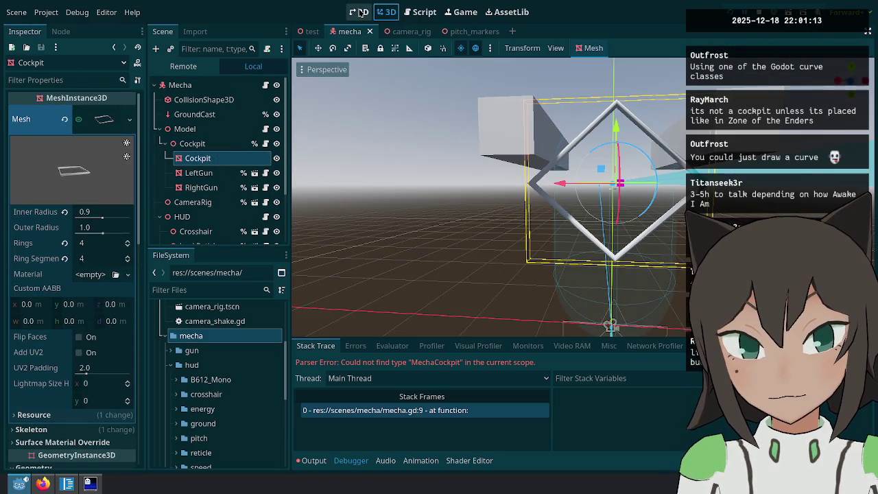
Step: Start a 'curve' child-node search under Cockpit, cancel it, and open Cockpit's script
scroll(328, 253, up, 3)
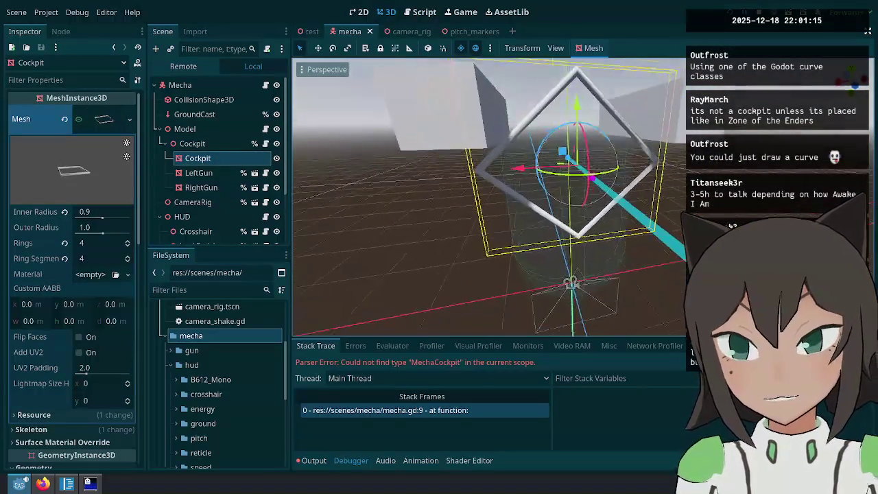
right_click(207, 144)
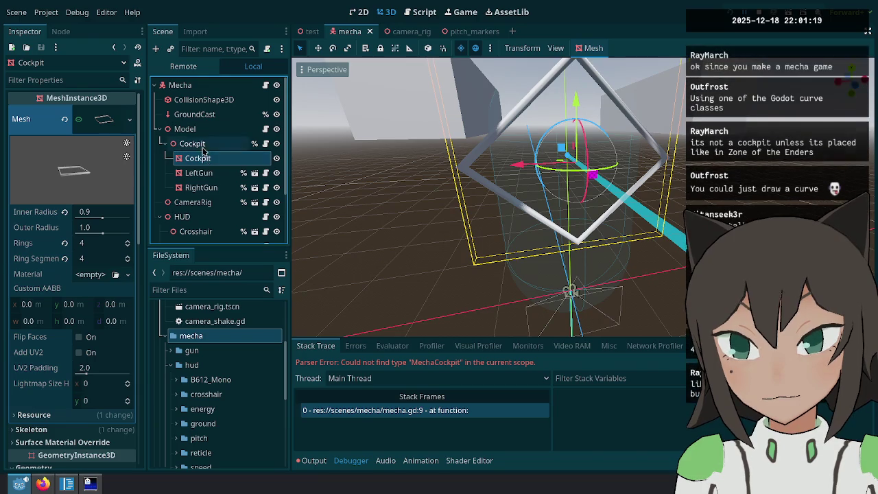
click(251, 142)
text(curve)
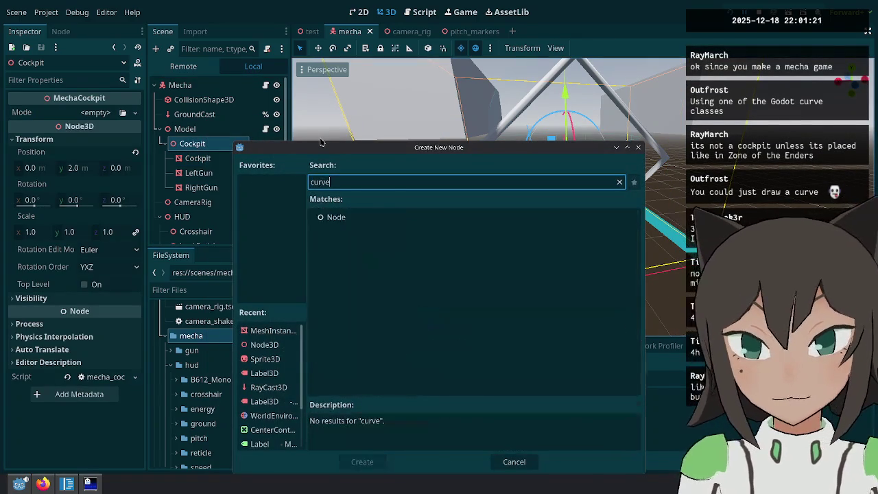
key(BackSpace)
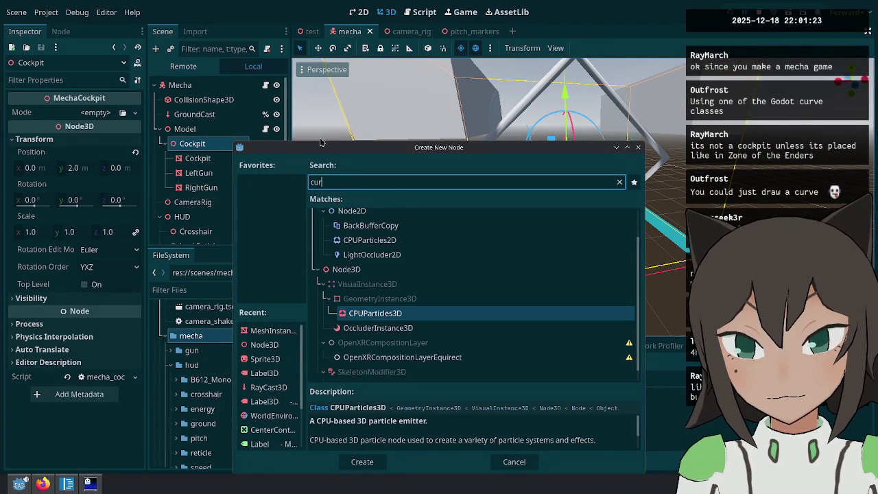
key(Escape)
click(266, 144)
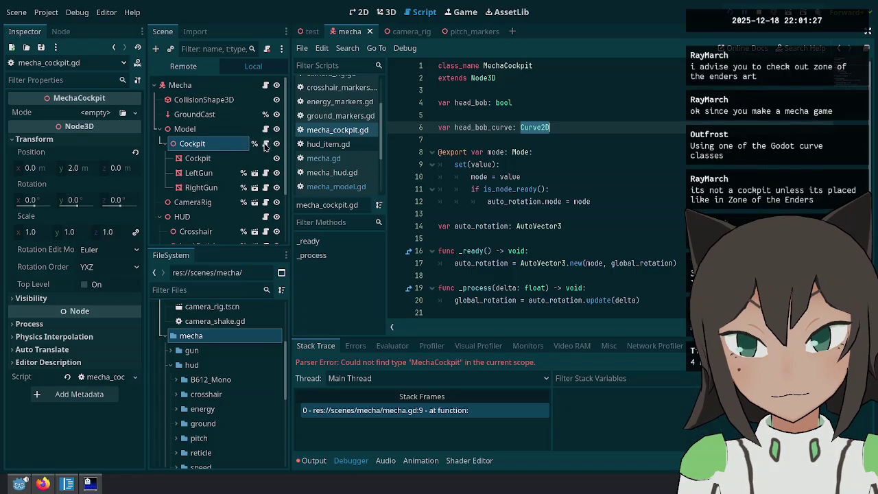
Step: Add a Path3D child to Cockpit and move it to the top of Cockpit's children
right_click(226, 144)
click(286, 139)
text(path)
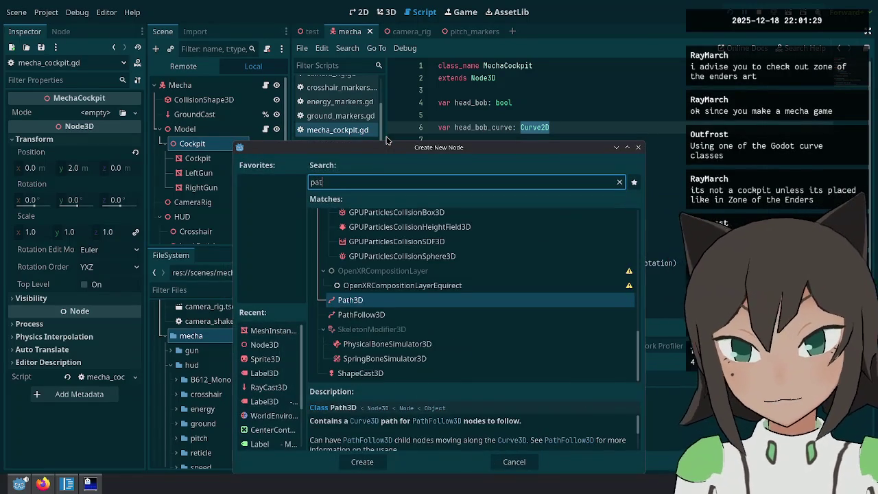
key(Return)
drag(198, 202, 198, 154)
Step: Expand the Path3D's Curve3D and switch Closed on
click(61, 126)
click(107, 114)
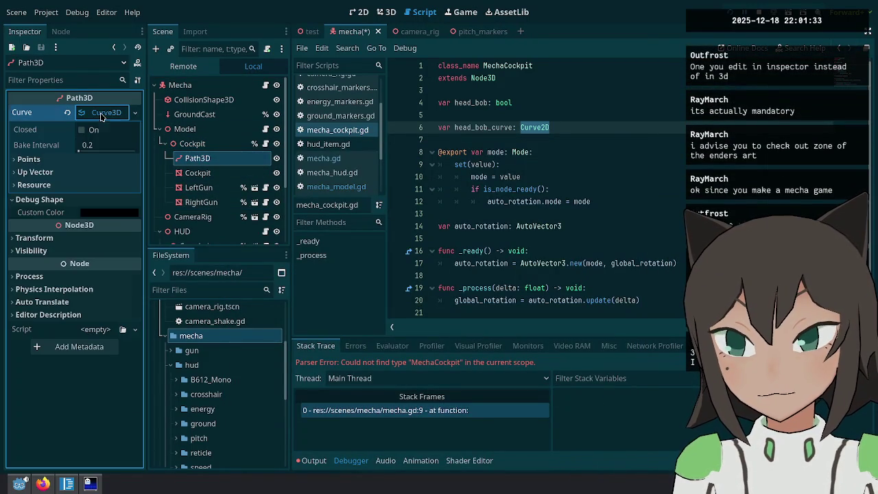
click(96, 129)
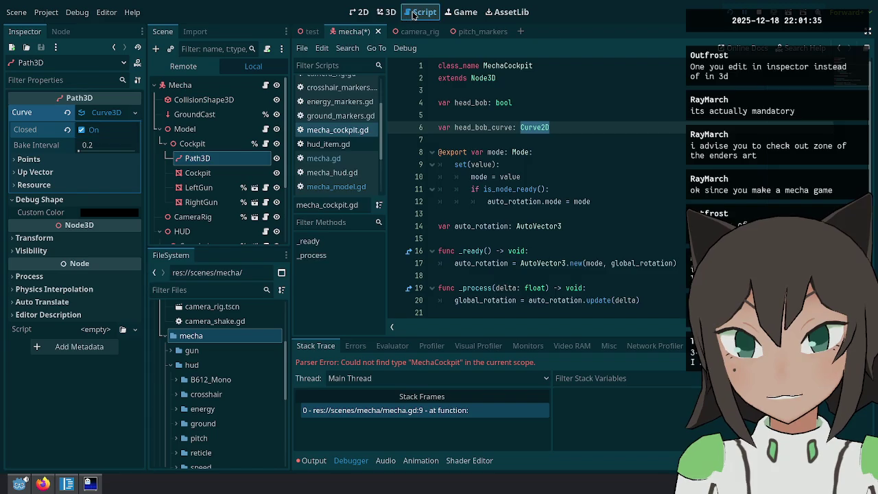
Step: Add four points to the Path3D curve in the 3D view
click(386, 11)
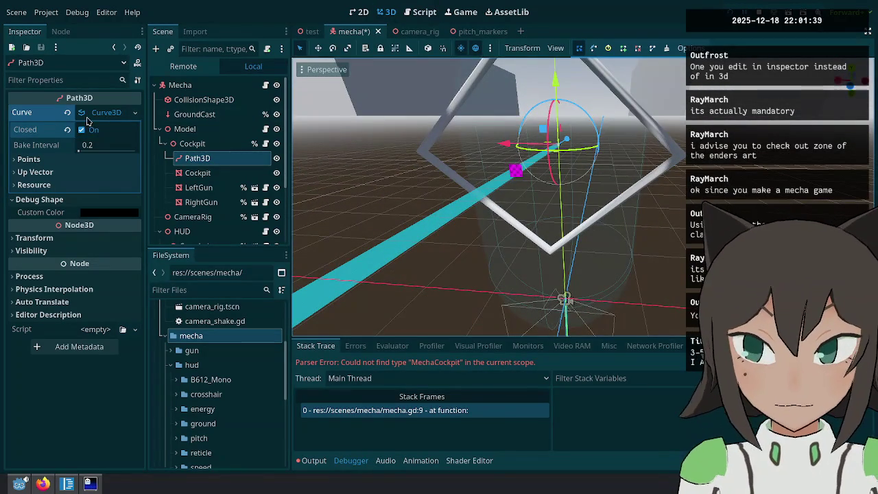
click(94, 161)
click(94, 173)
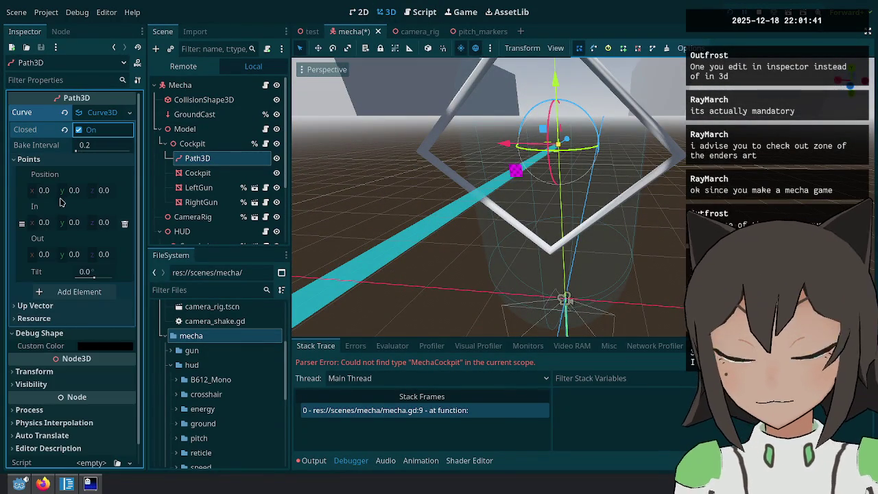
click(85, 291)
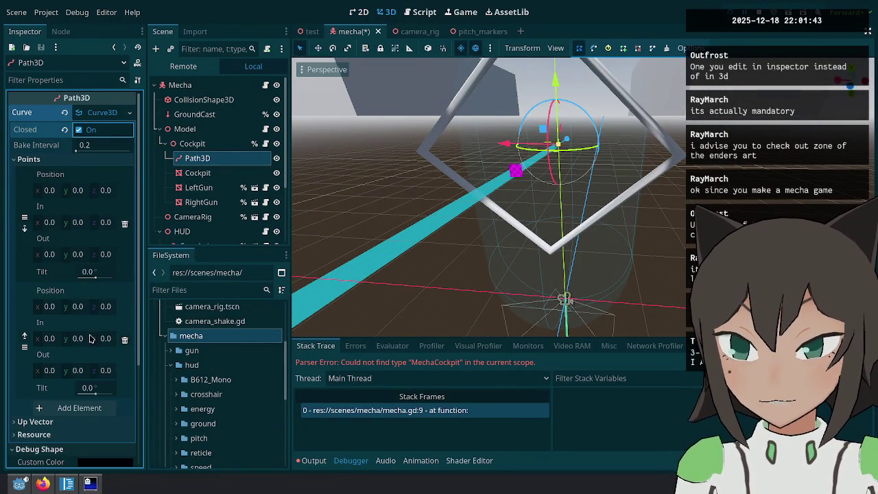
click(83, 406)
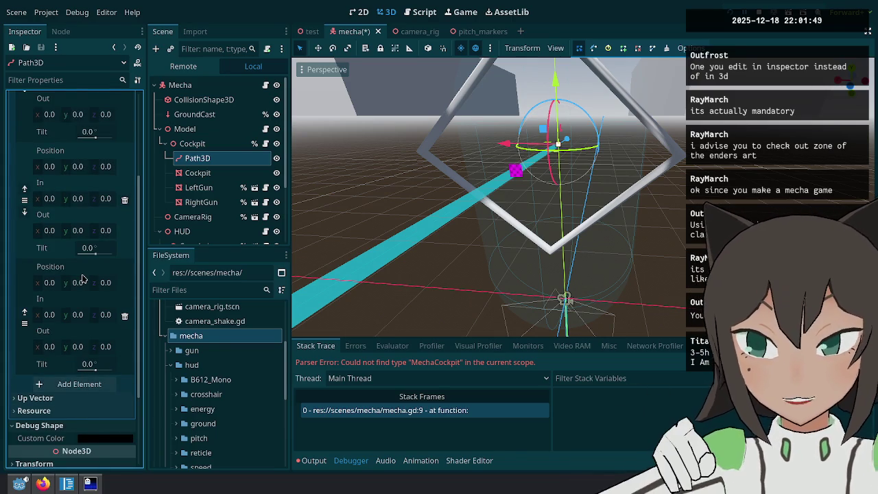
scroll(81, 288, up, 10)
scroll(70, 196, down, 10)
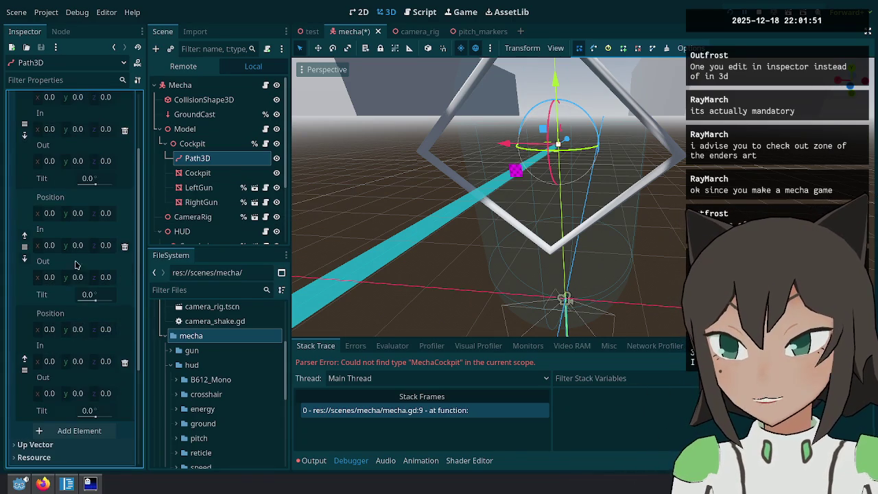
click(69, 384)
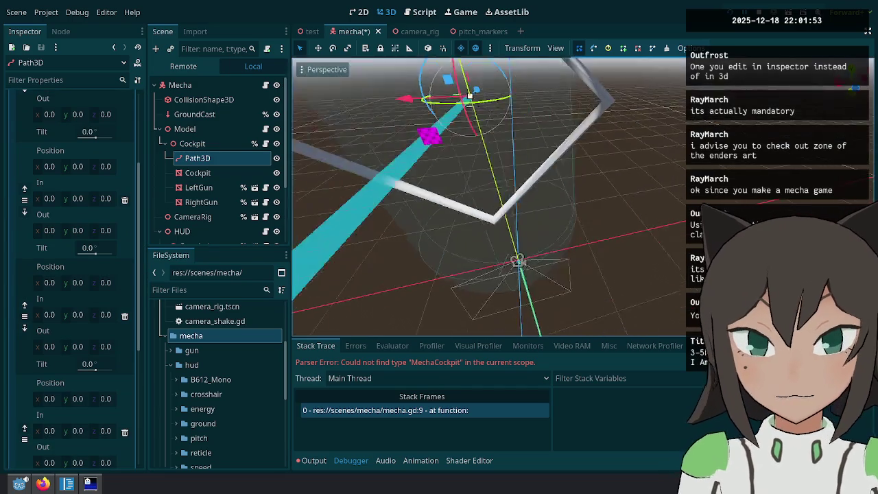
Step: Delete three of the curve's points
scroll(126, 293, down, 2)
click(125, 246)
click(125, 247)
click(125, 247)
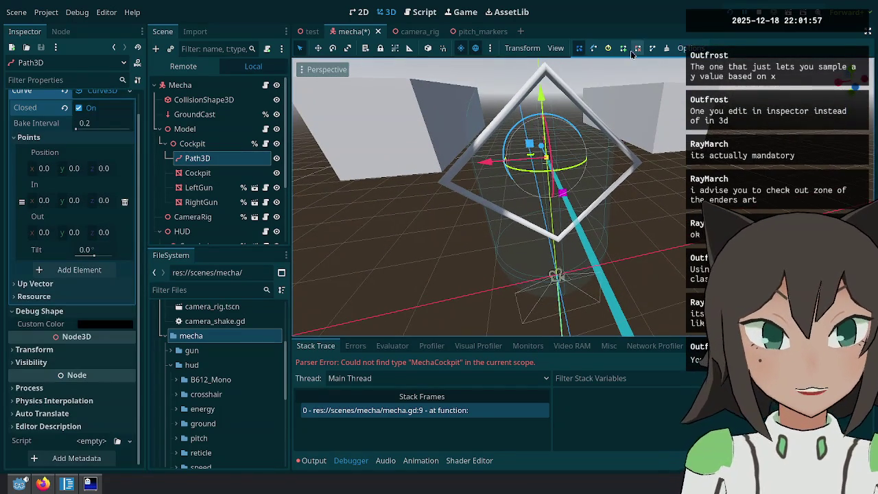
Step: Try placing and moving points with the control-point tools, undo, and remove the remaining points
click(594, 48)
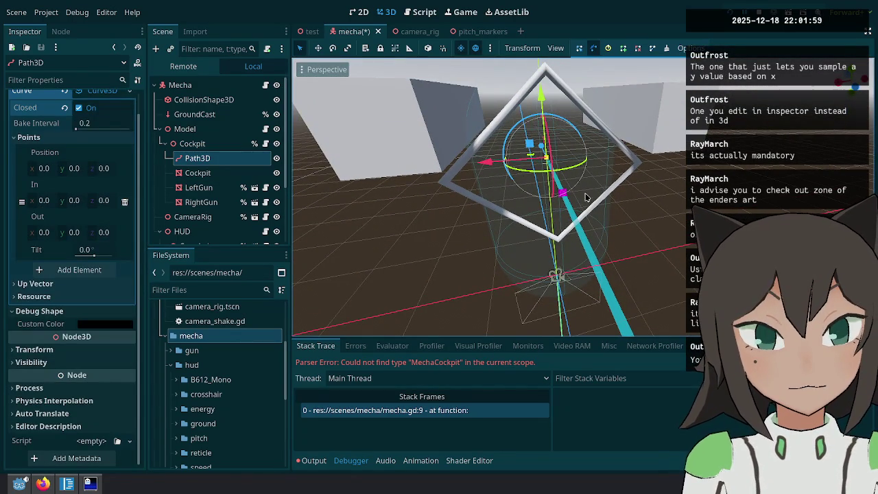
mouse_move(521, 206)
mouse_down()
mouse_move(577, 235)
mouse_move(518, 271)
mouse_move(508, 301)
mouse_move(595, 213)
mouse_move(559, 254)
mouse_move(525, 260)
mouse_up()
click(590, 226)
drag(594, 242, 590, 174)
key(ctrl+z)
mouse_move(605, 216)
mouse_down()
mouse_move(609, 245)
mouse_move(365, 245)
mouse_up()
key(ctrl+z)
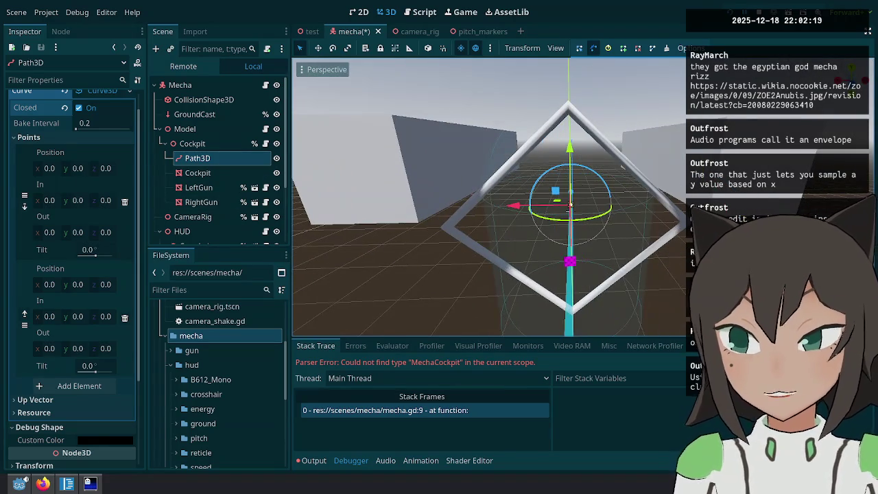
scroll(359, 249, down, 3)
drag(439, 206, 357, 233)
click(124, 202)
click(124, 202)
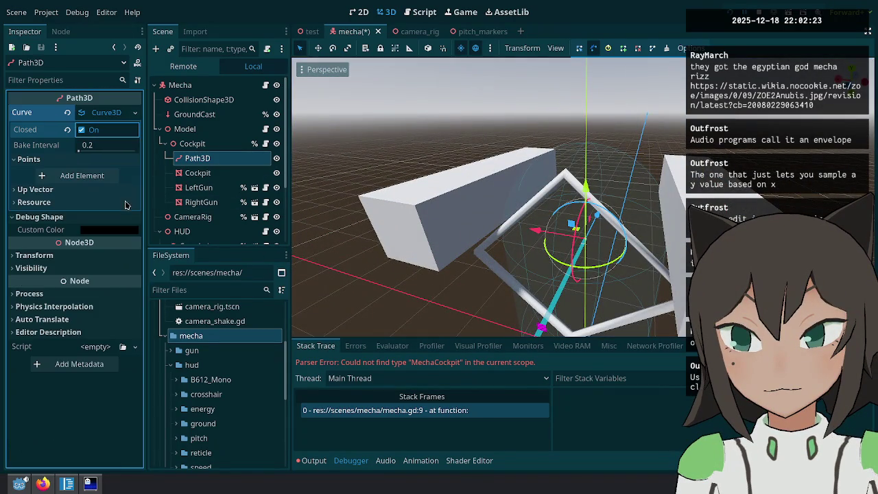
Step: Add several points to the Path3D curve, undoing the closed version so the curve stays open
mouse_move(552, 240)
mouse_down()
mouse_move(564, 254)
mouse_move(597, 152)
mouse_up()
click(599, 166)
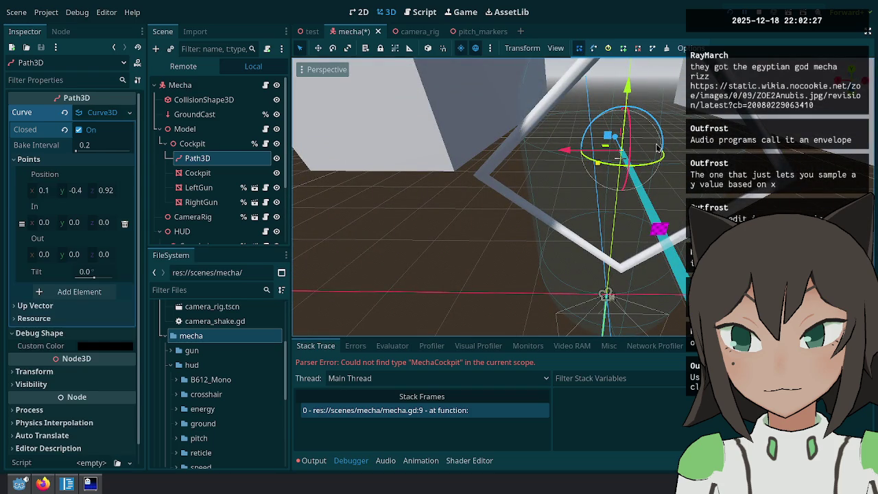
key(ctrl+z)
key(ctrl+z)
key(ctrl+z)
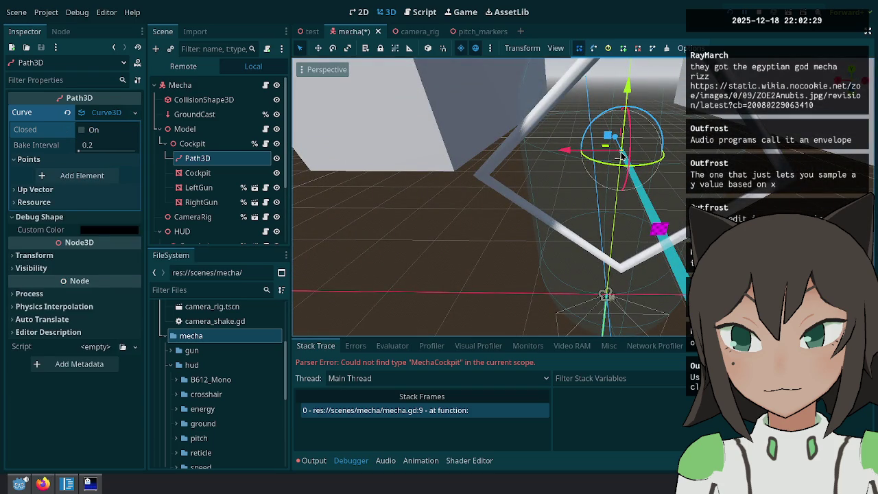
click(586, 186)
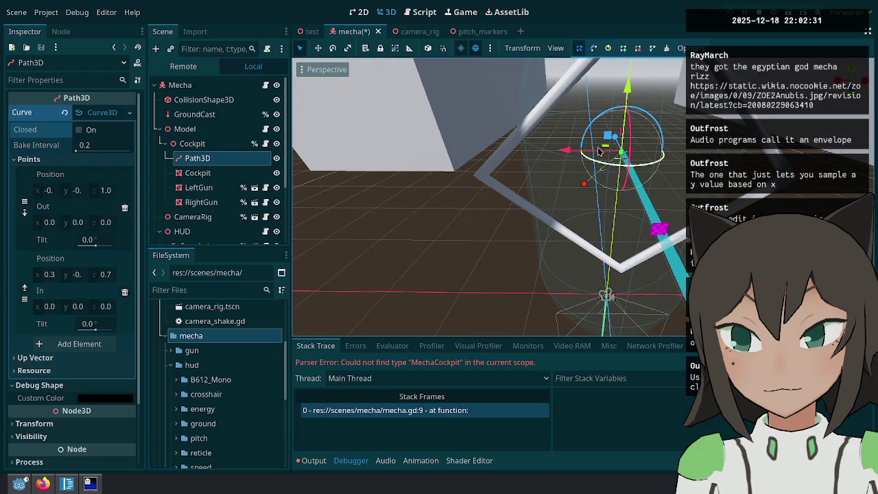
click(615, 137)
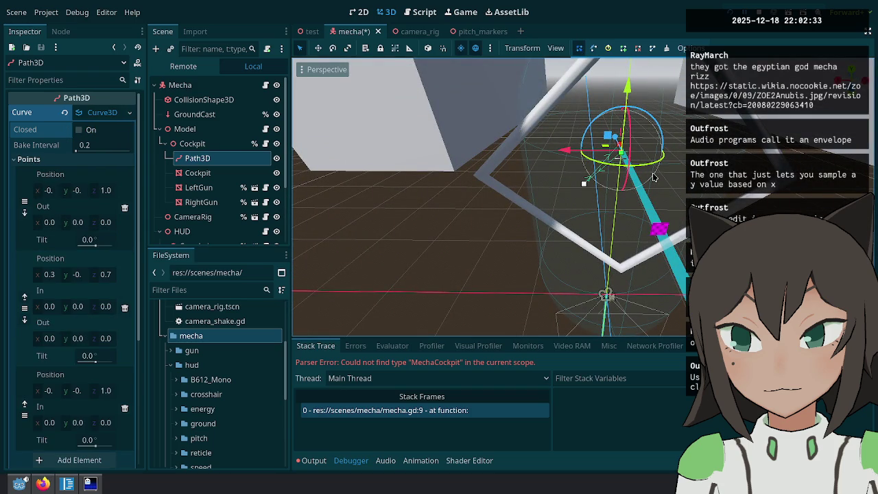
click(654, 177)
drag(488, 198, 466, 171)
click(634, 238)
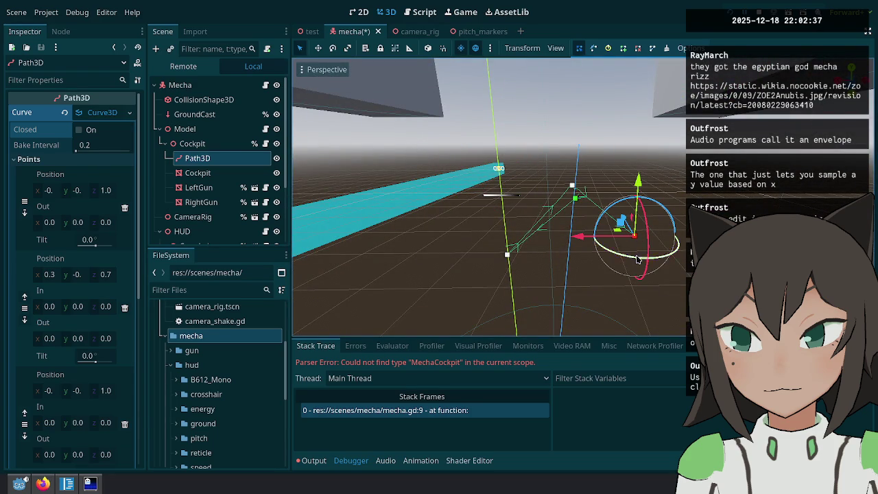
mouse_move(621, 223)
mouse_down()
mouse_move(494, 228)
mouse_move(467, 206)
mouse_move(248, 182)
mouse_up()
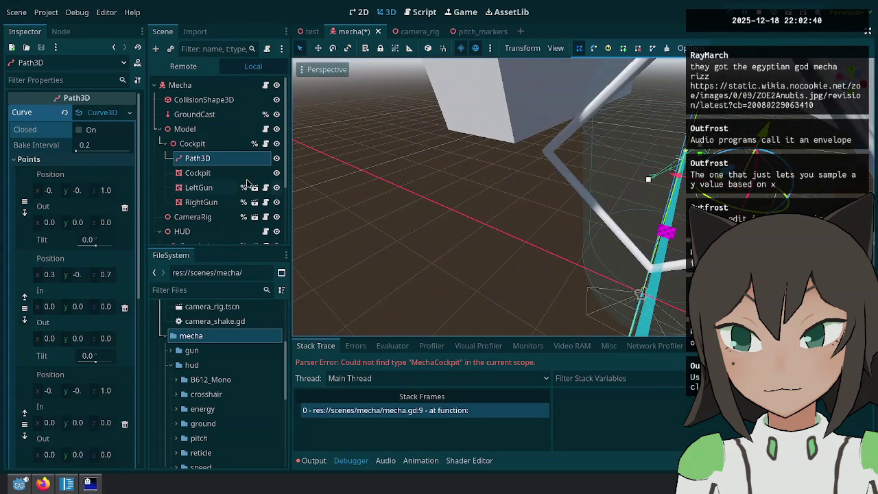
Step: Set the first curve point's position to 0, 0, 0
click(48, 190)
text(0)
key(Tab)
text(0)
key(Tab)
text(0)
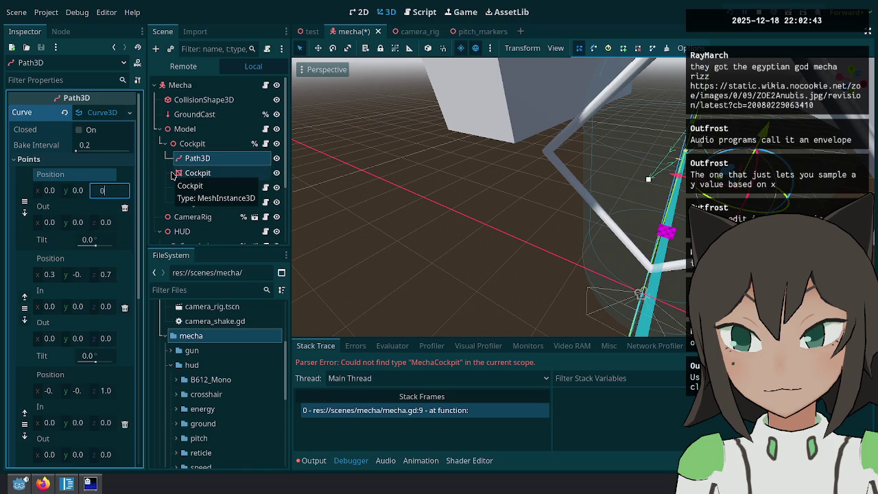
key(Return)
mouse_move(624, 177)
mouse_down()
mouse_move(590, 226)
mouse_move(535, 146)
mouse_move(608, 280)
mouse_move(597, 280)
mouse_up()
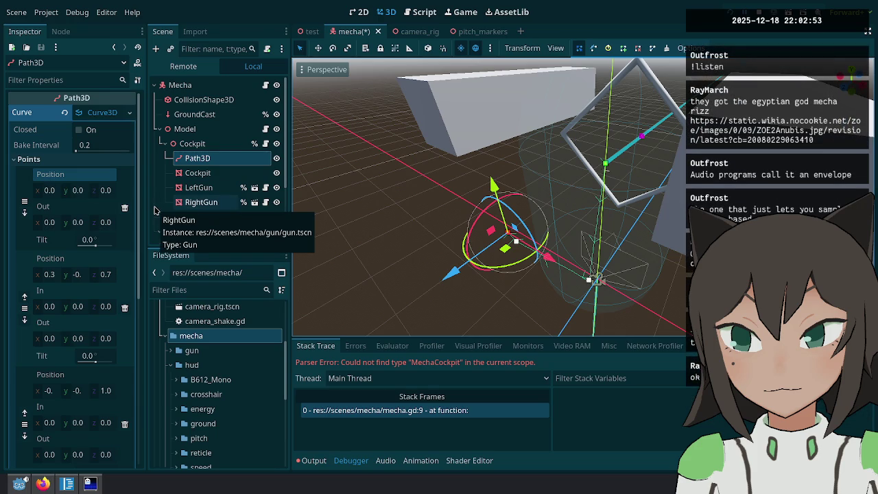
Step: Set the second curve point's y and z to 0 and retype its x value
scroll(76, 274, down, 2)
click(74, 228)
text(0)
key(Tab)
text(0)
key(Return)
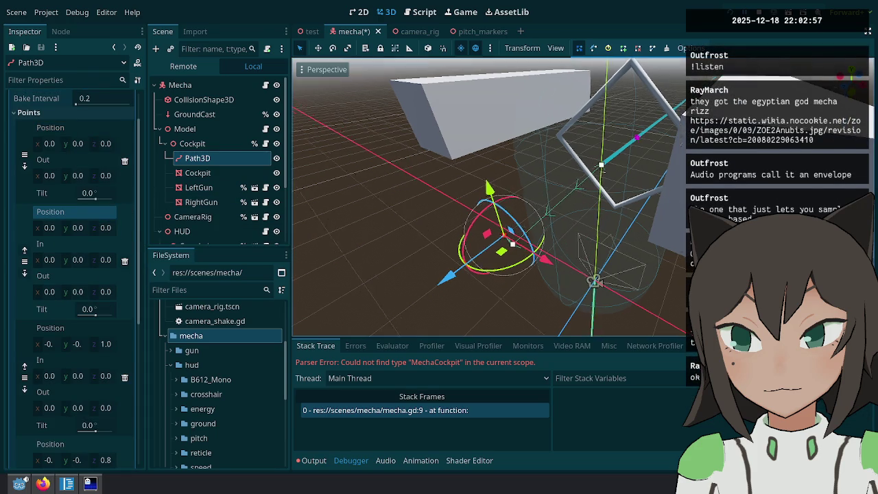
drag(671, 157, 580, 159)
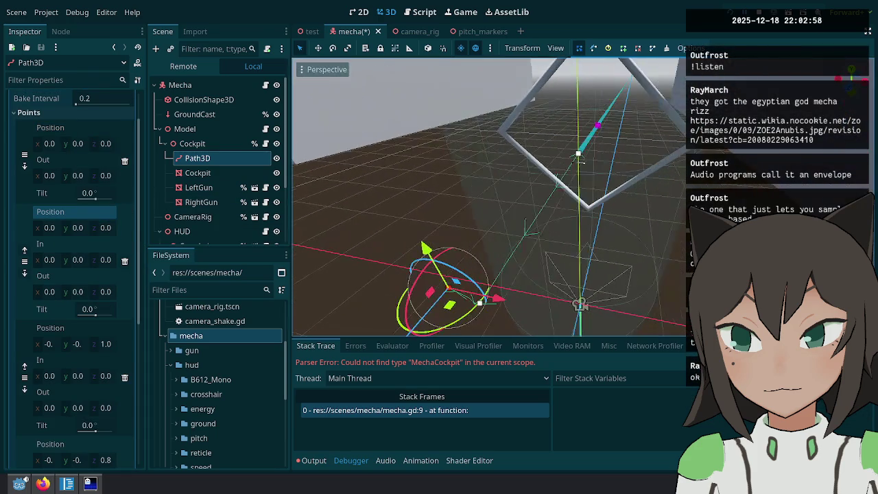
click(49, 228)
text(1)
key(Return)
Step: Move the second point to x 0.1, y -0.1
mouse_move(538, 306)
mouse_down()
mouse_move(391, 319)
mouse_move(368, 331)
mouse_up()
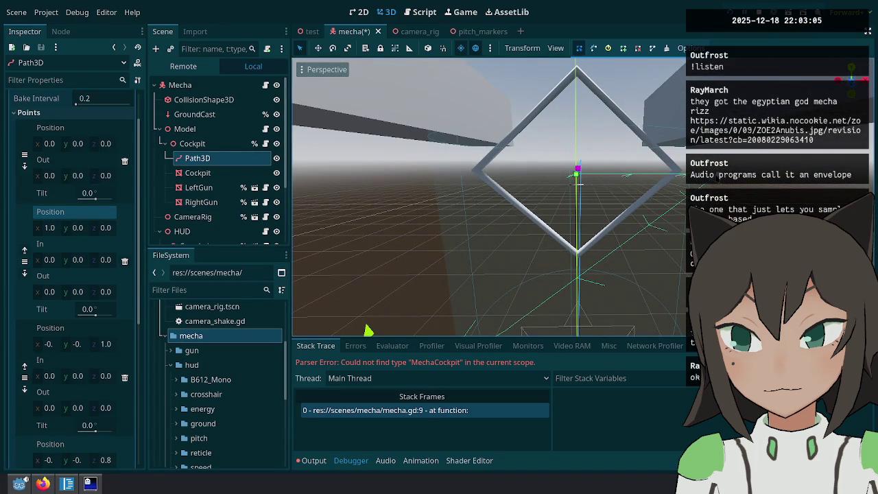
mouse_move(696, 165)
mouse_down()
mouse_move(618, 180)
mouse_move(612, 171)
mouse_move(617, 175)
mouse_up()
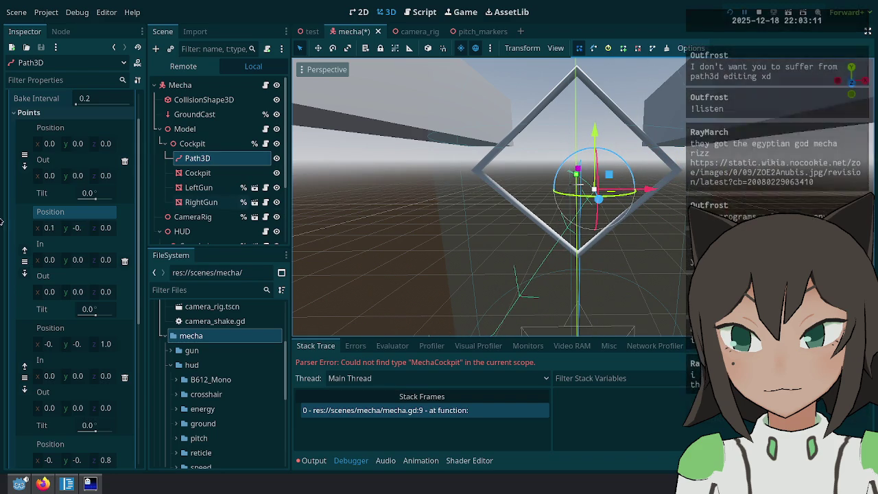
drag(489, 198, 489, 197)
drag(145, 191, 194, 190)
click(100, 228)
text(-0.1)
key(Return)
click(65, 228)
text(0.1)
key(Return)
drag(529, 220, 529, 220)
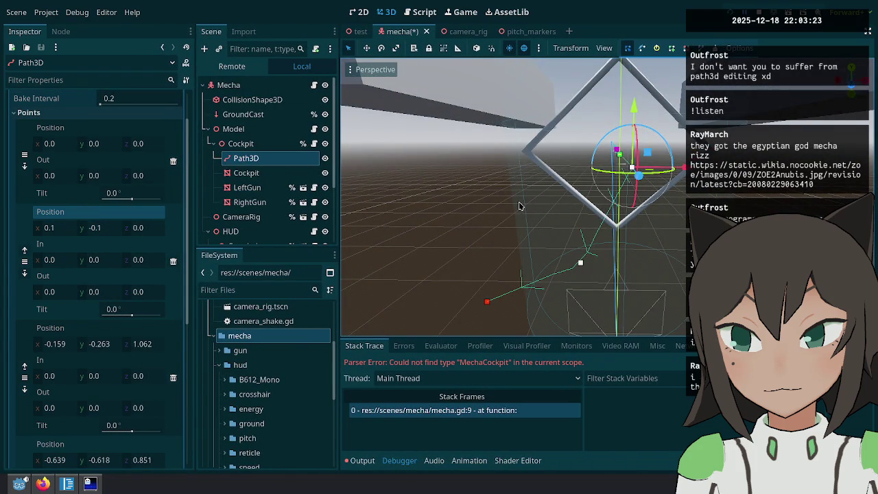
drag(519, 206, 519, 206)
Step: Set the curve's Bake Interval to 0.01
scroll(87, 199, up, 3)
click(172, 140)
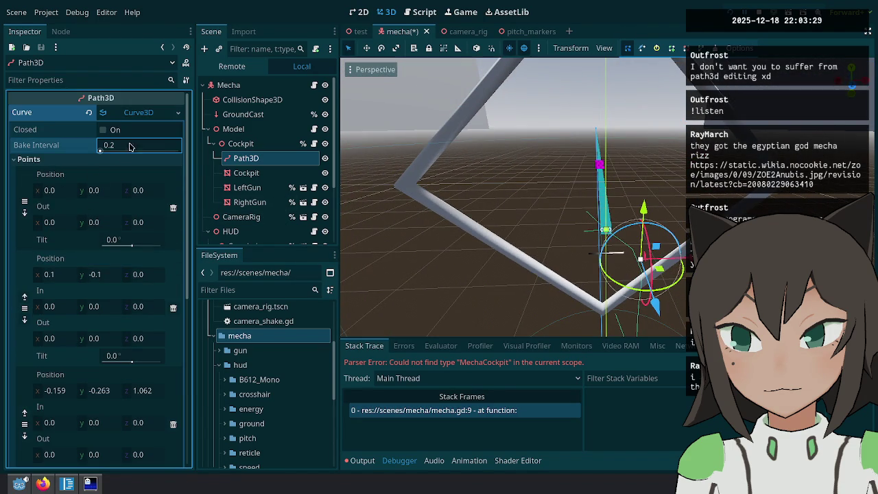
text(1)
key(Return)
drag(638, 254, 638, 254)
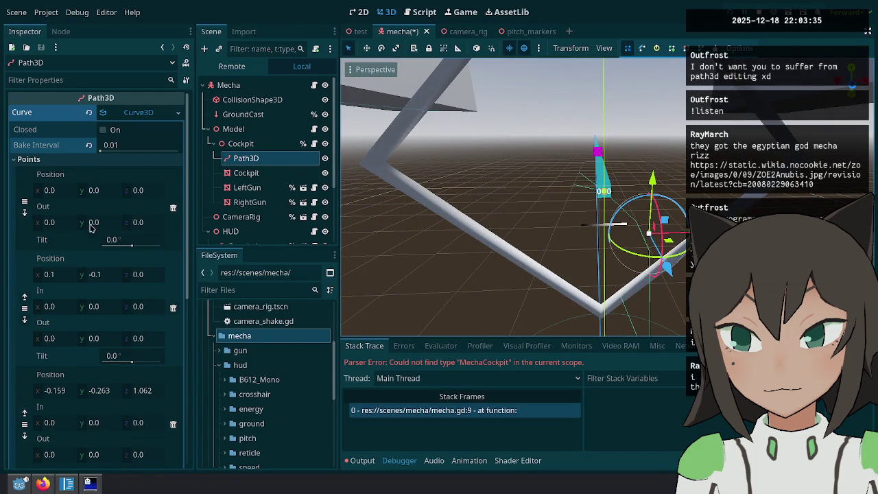
Step: Set the first point's Out x handle to 0.15
click(55, 222)
text(1.0)
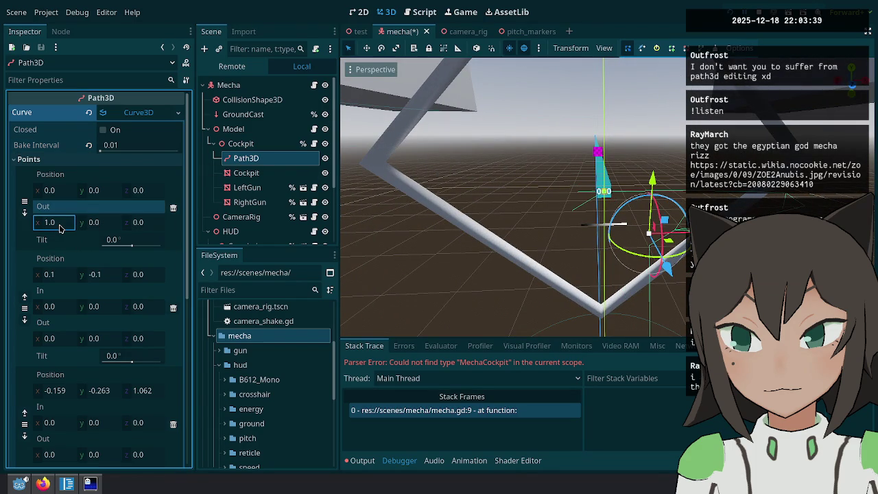
click(66, 223)
text(0.1)
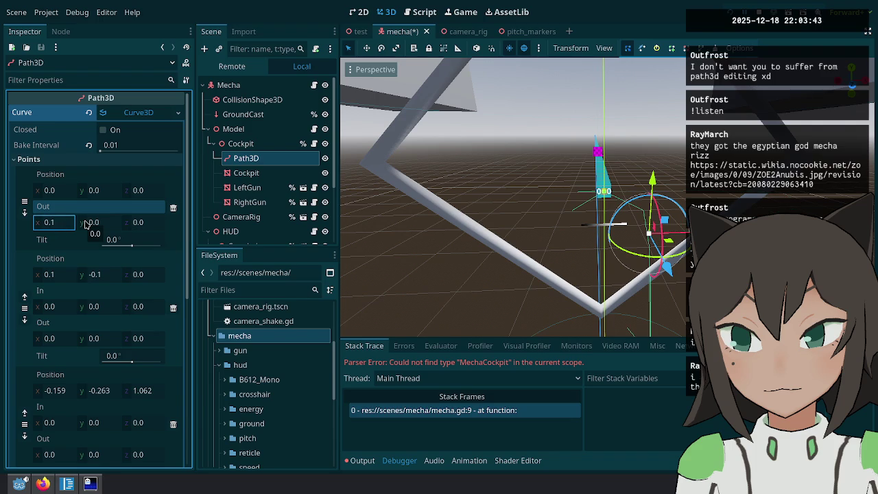
click(63, 222)
text(0.2)
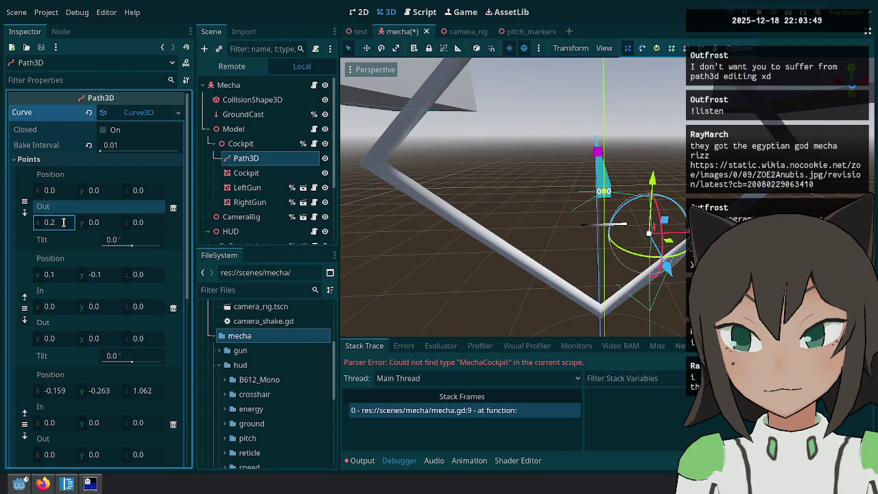
key(BackSpace)
text(15)
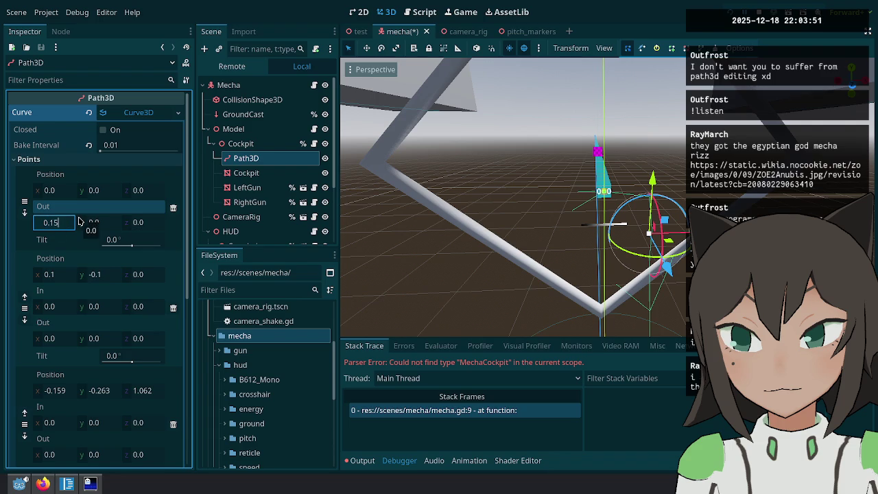
key(Return)
mouse_move(515, 206)
mouse_down()
mouse_move(487, 199)
mouse_move(473, 210)
mouse_move(481, 206)
mouse_up()
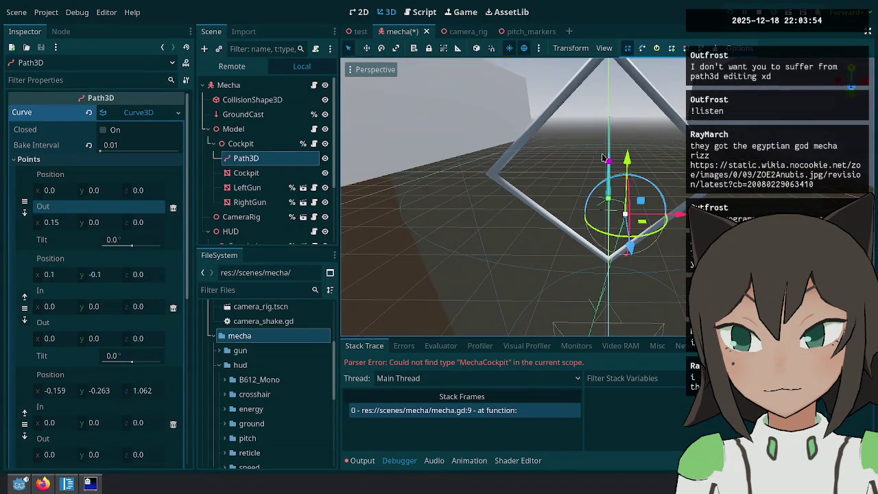
Step: Set the third point's position to 0, 0, 0
click(101, 378)
text(0)
key(Tab)
text(0)
key(Tab)
text(0)
key(Return)
drag(542, 296, 539, 245)
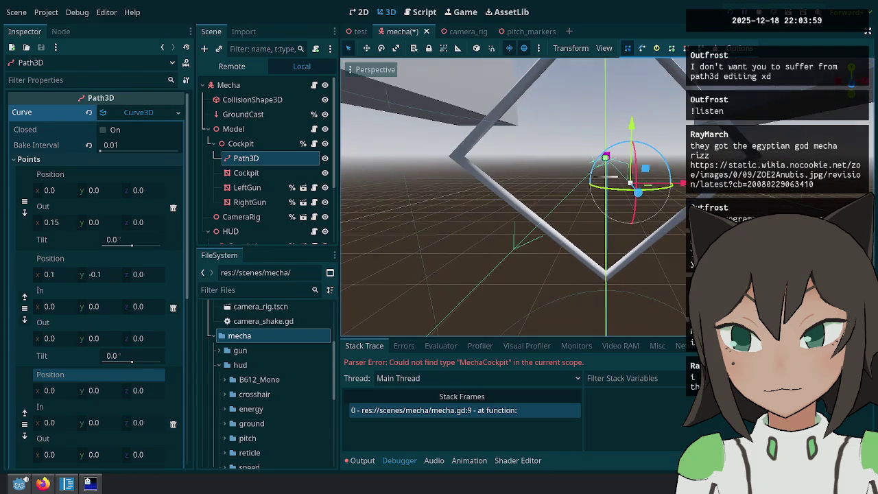
Step: Set the second point's Out y handle to 0.15
click(99, 340)
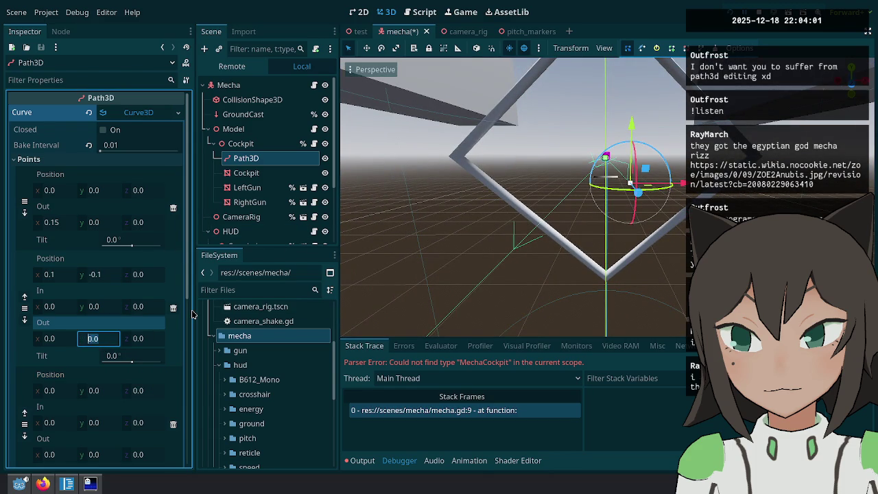
text(0.15)
key(Return)
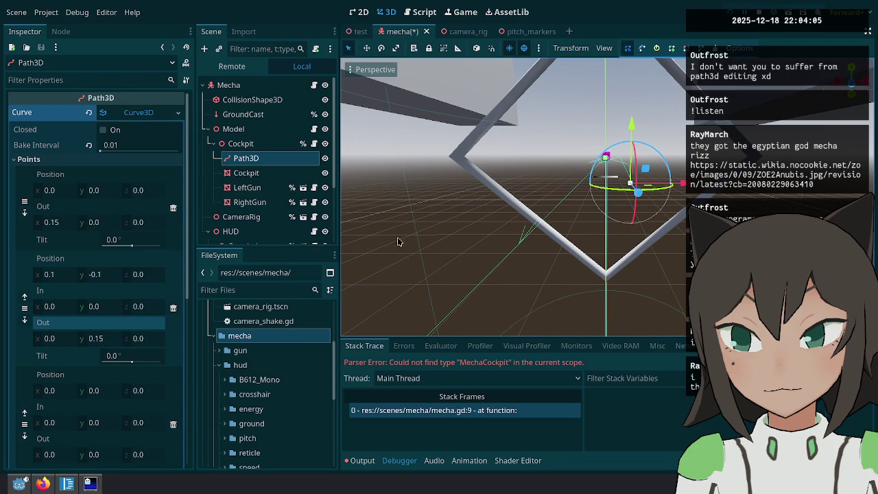
click(111, 339)
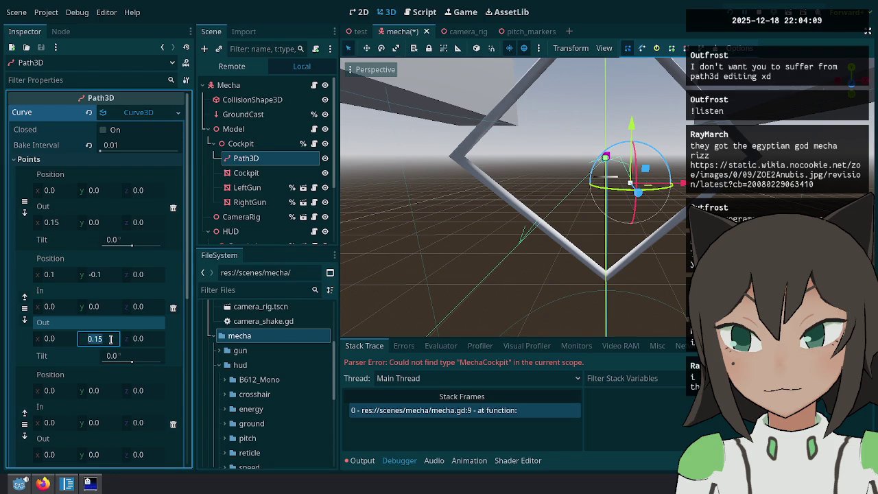
scroll(99, 359, down, 5)
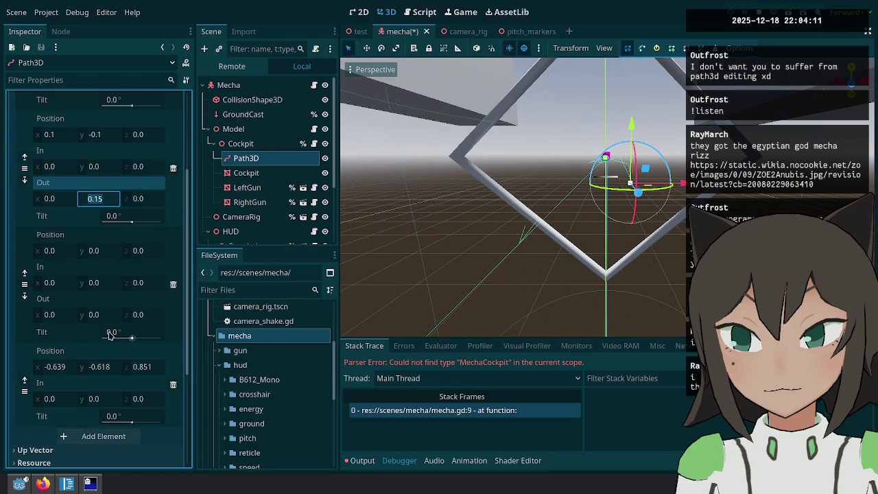
Step: Set the third point's Out x handle to -0.15
click(107, 400)
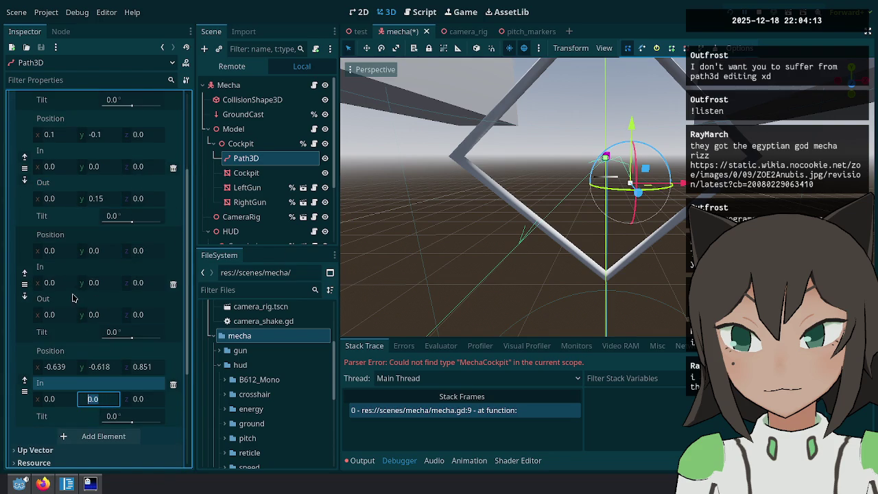
click(70, 316)
text(-1.5)
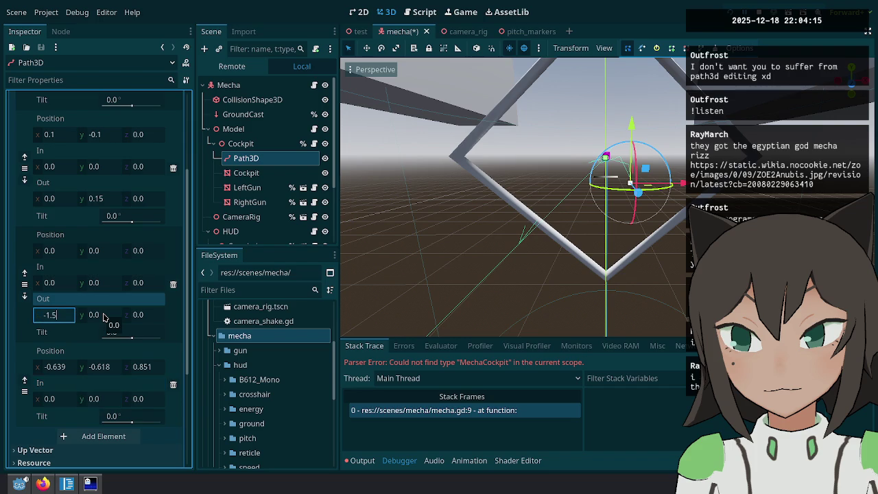
key(Return)
click(70, 316)
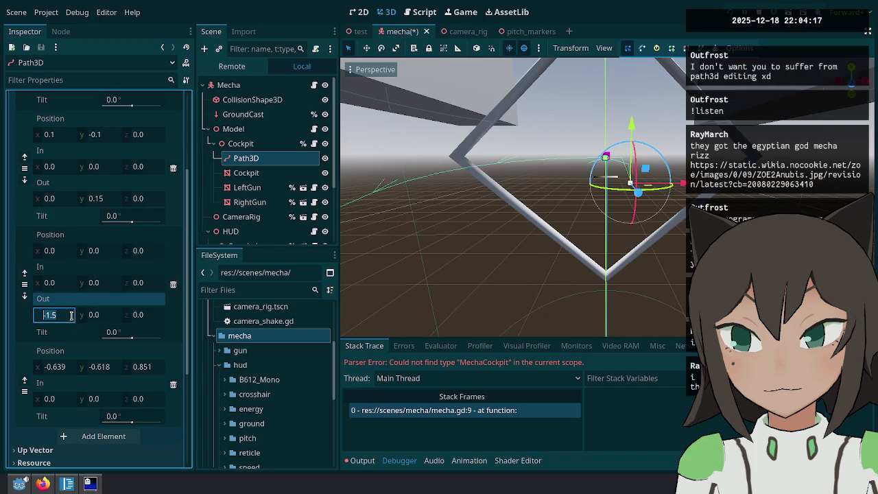
text(-0.15)
key(Return)
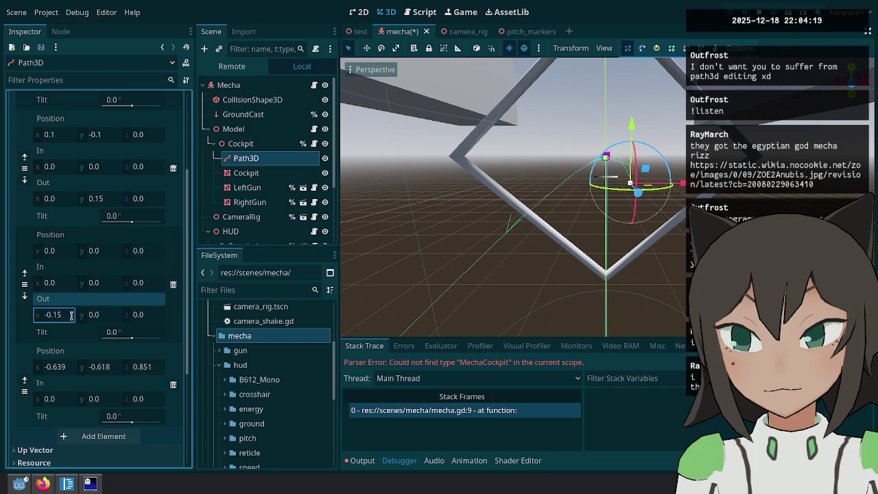
Step: Set the last point's position to -0.1, -0.1, 0
click(69, 366)
text(0)
key(Tab)
text(0)
key(Tab)
text(0)
click(70, 360)
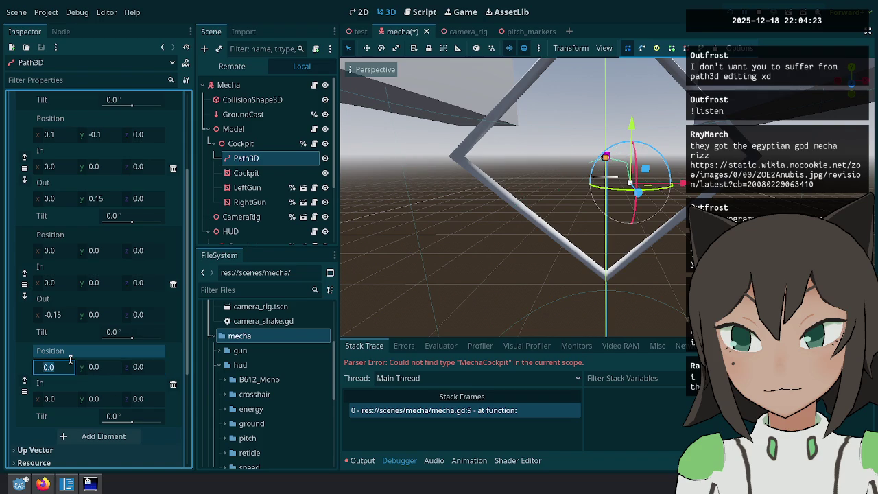
key(Tab)
text(-0.1)
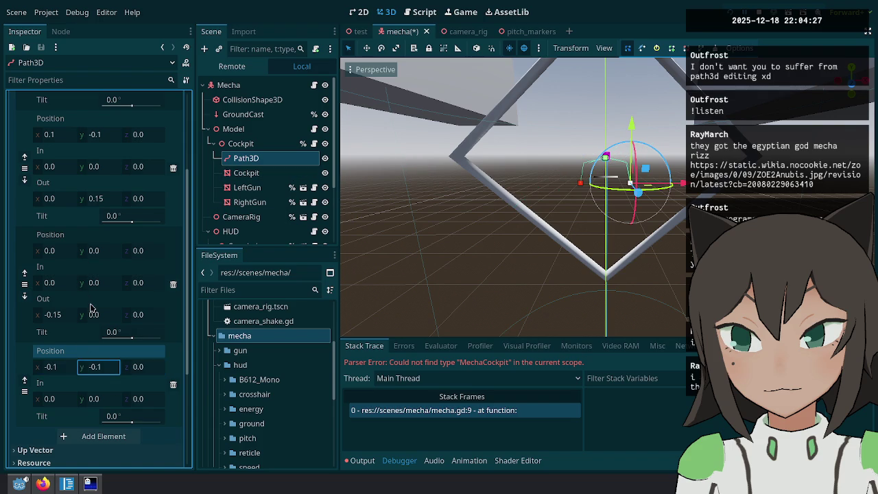
Step: Give the last point an In y of 0.15 and save the mecha scene
click(90, 402)
text(5)
key(Return)
key(ctrl+s)
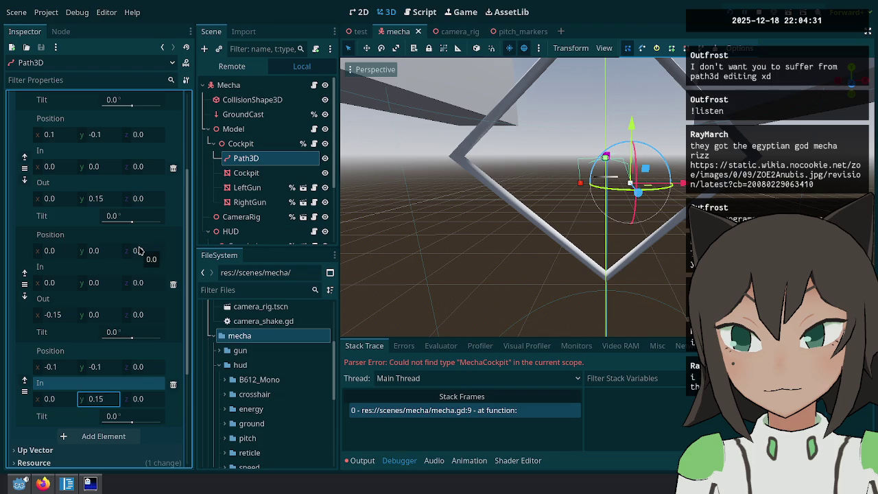
scroll(138, 251, up, 5)
key(ctrl+s)
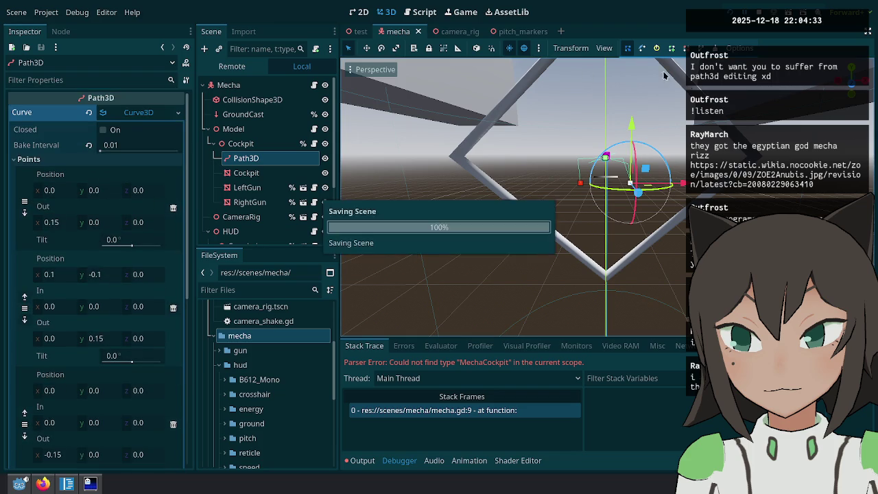
click(314, 144)
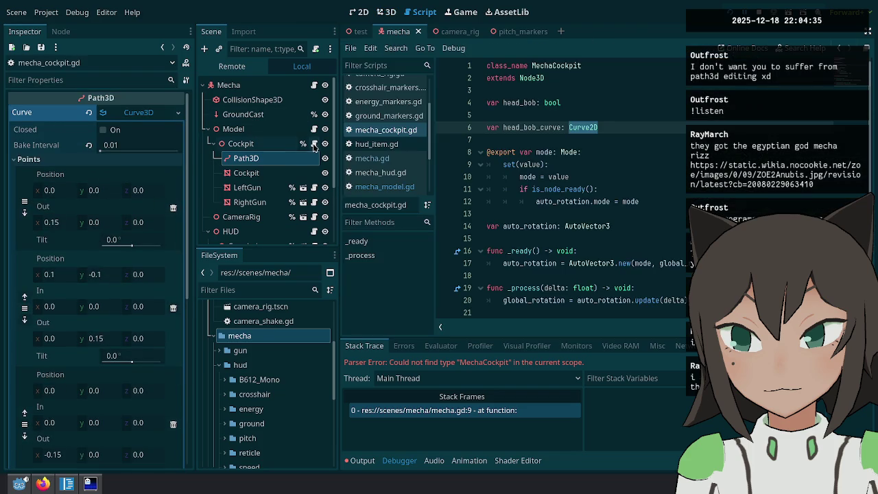
click(150, 115)
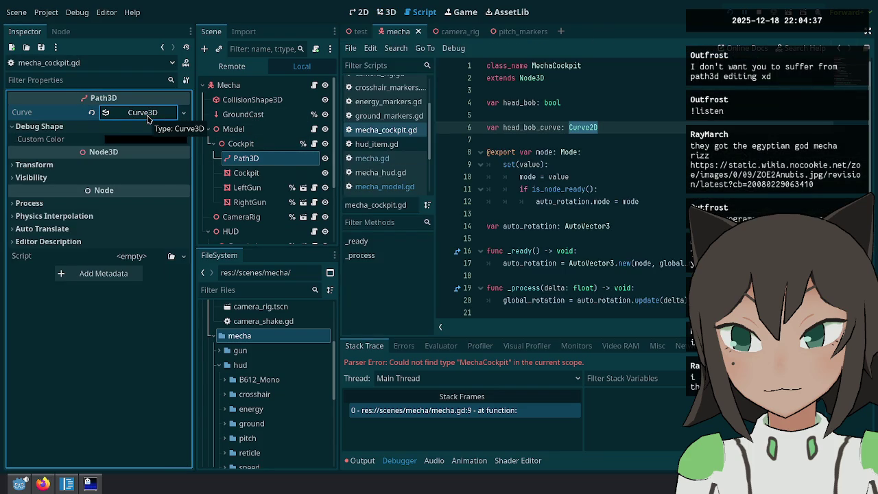
right_click(147, 118)
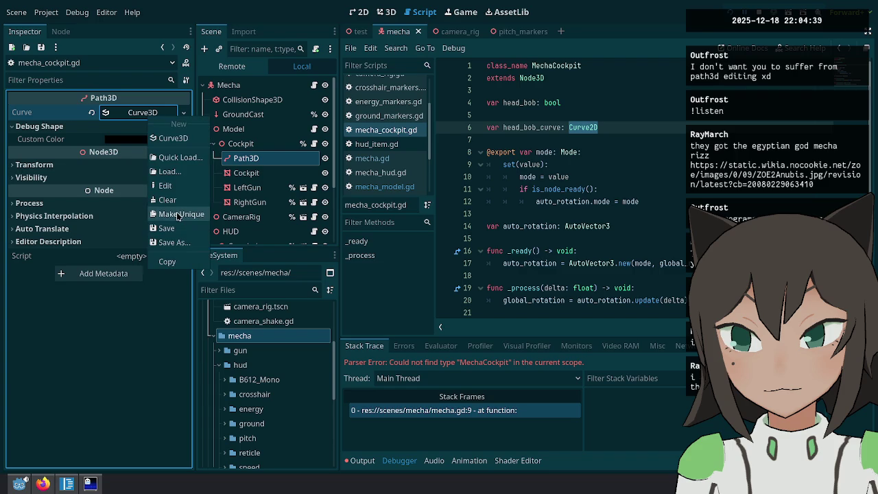
click(611, 123)
click(613, 122)
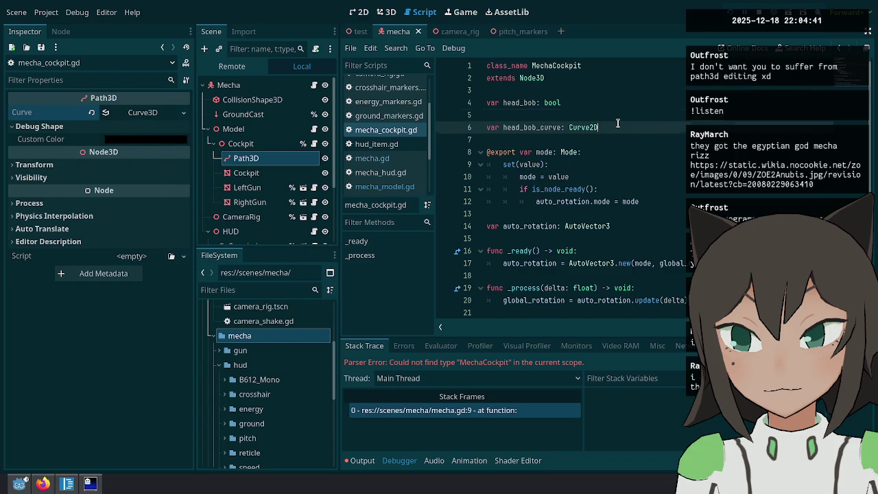
text(3)
click(240, 143)
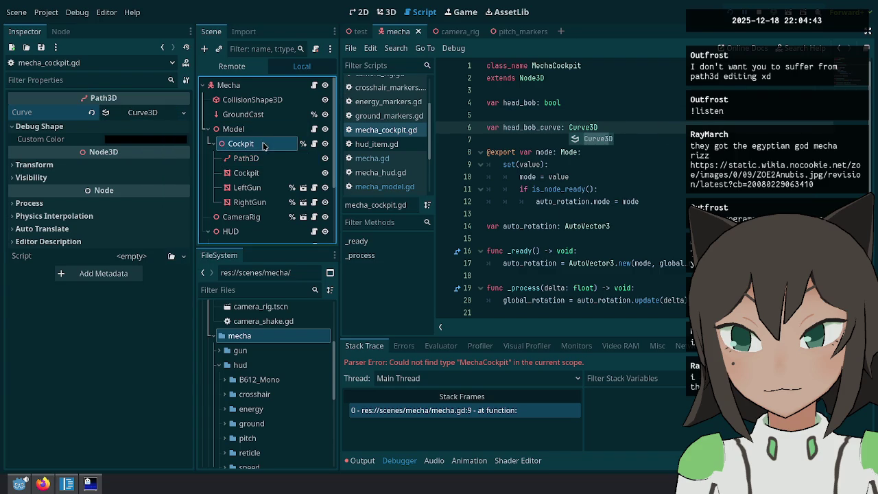
click(521, 128)
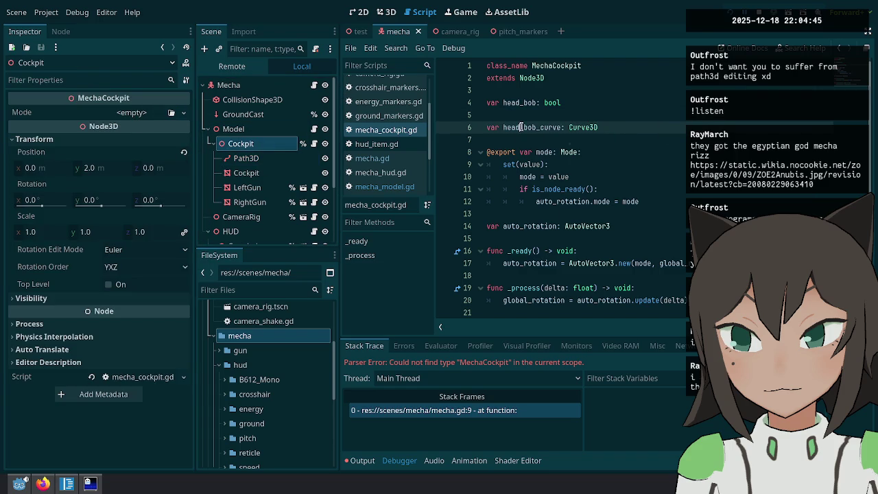
text(@export)
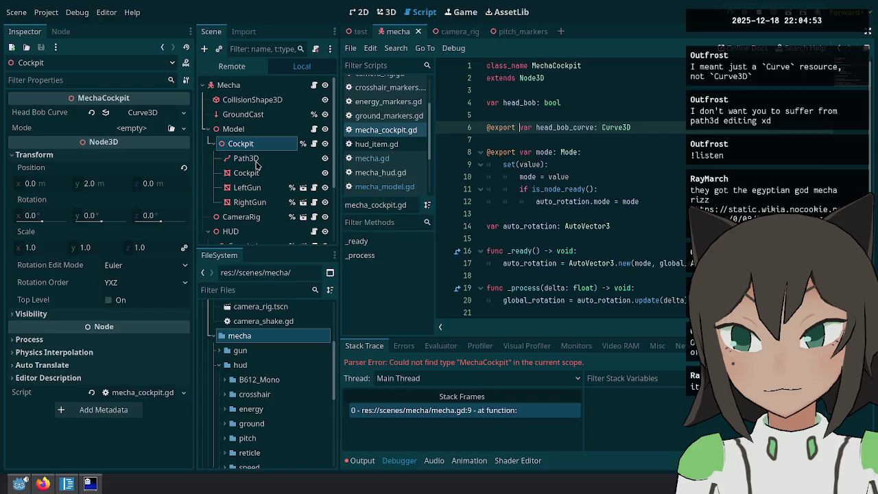
Step: Delete the Path3D node and save the mecha scene
click(258, 162)
key(Delete)
key(Return)
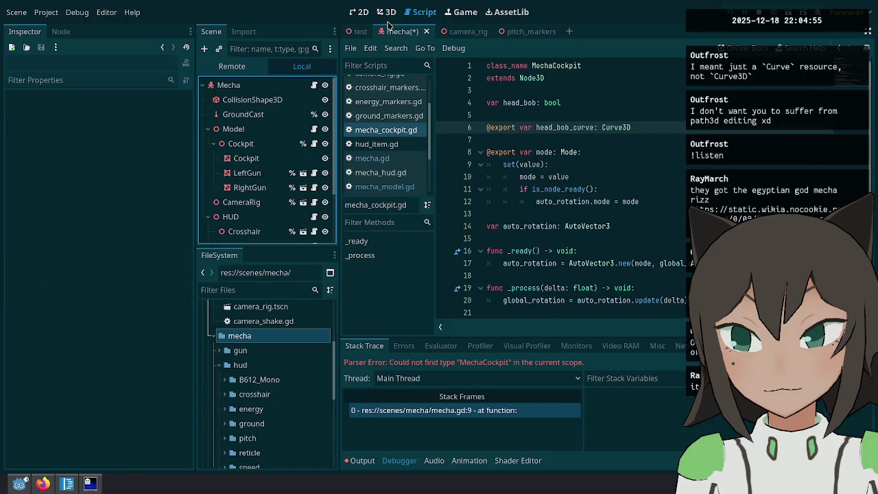
click(387, 12)
key(ctrl+s)
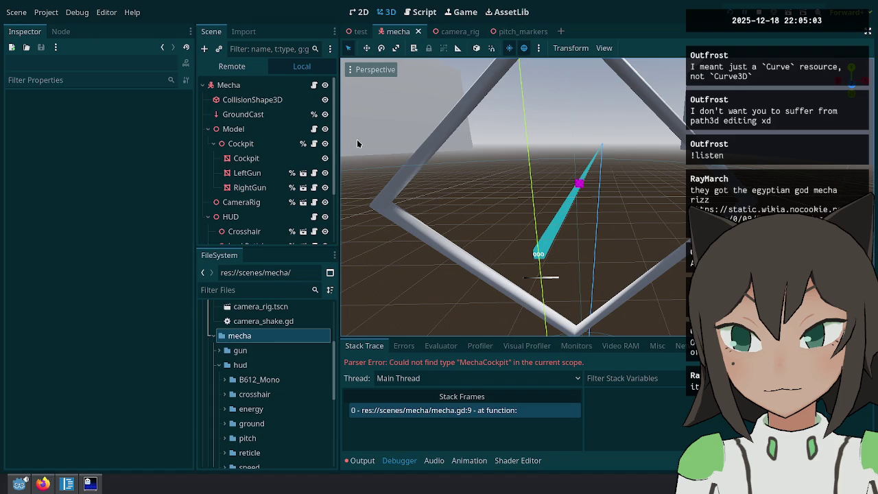
click(315, 143)
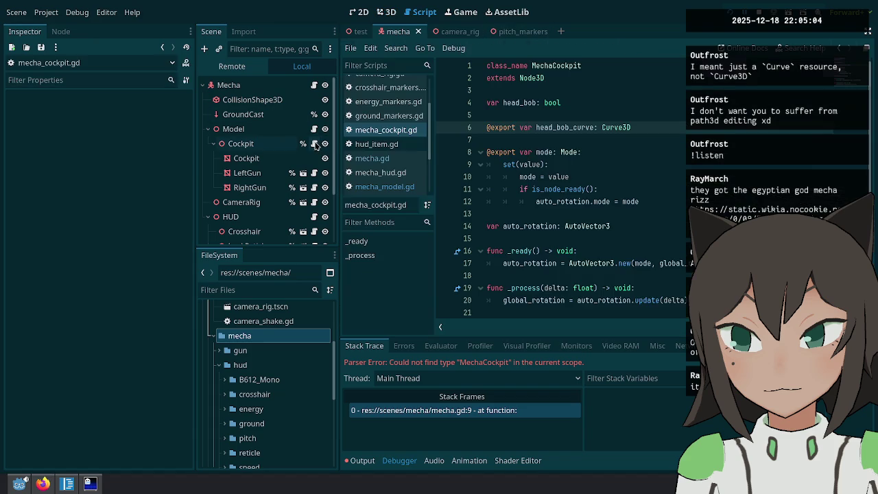
Step: Start an if head_bob block in _process that uses head_bob_curve
double_click(582, 129)
scroll(604, 177, down, 1)
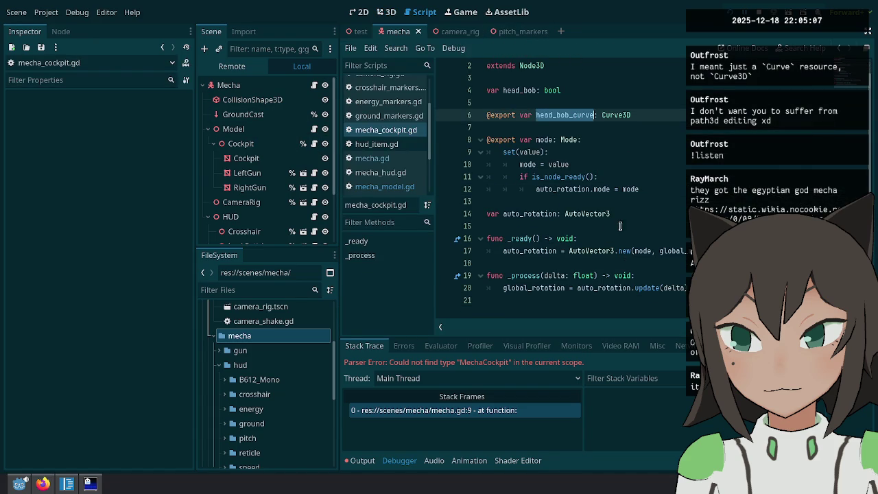
click(635, 260)
key(Down)
key(Down)
key(End)
key(Return)
key(Return)
text(i)
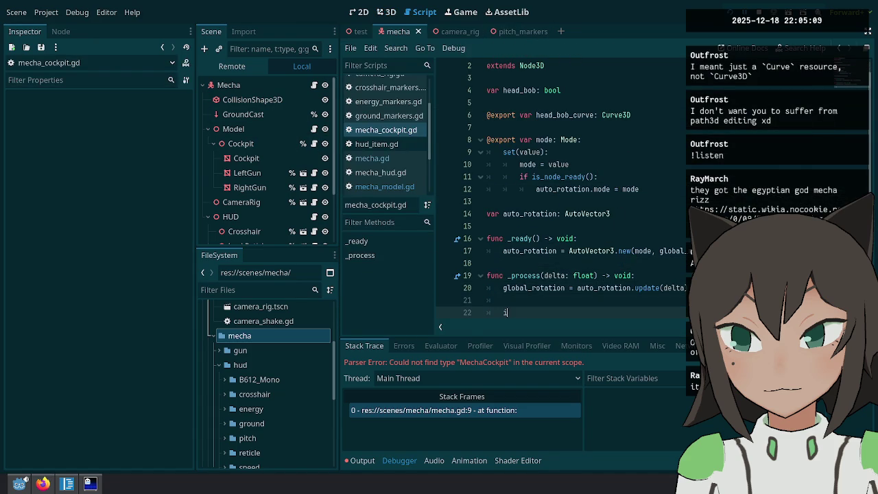
text(_bob or true)
text(:)
key(Return)
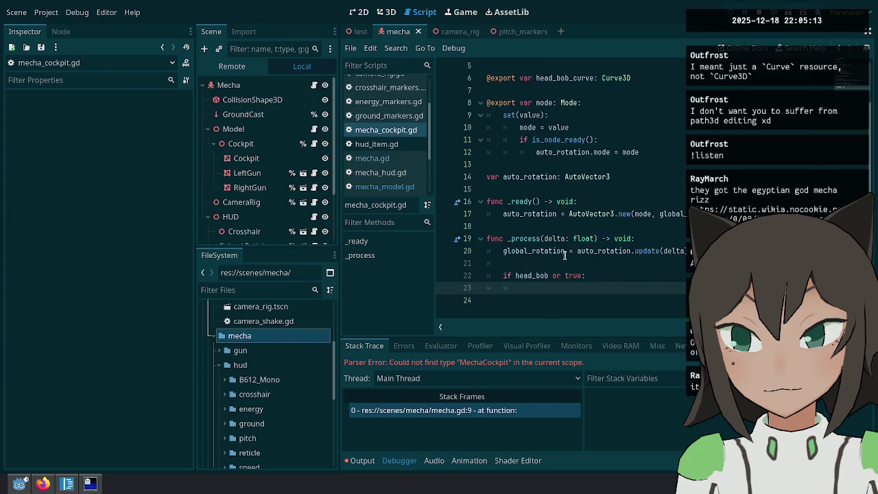
text(head_bob_curve.)
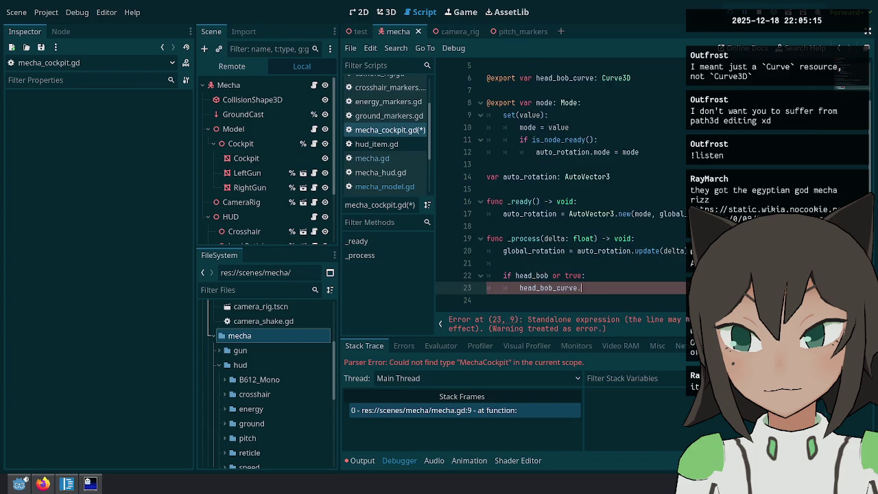
key(BackSpace)
Step: Declare a head_bob_timer float variable below the head_bob declaration
key(Up)
key(Up)
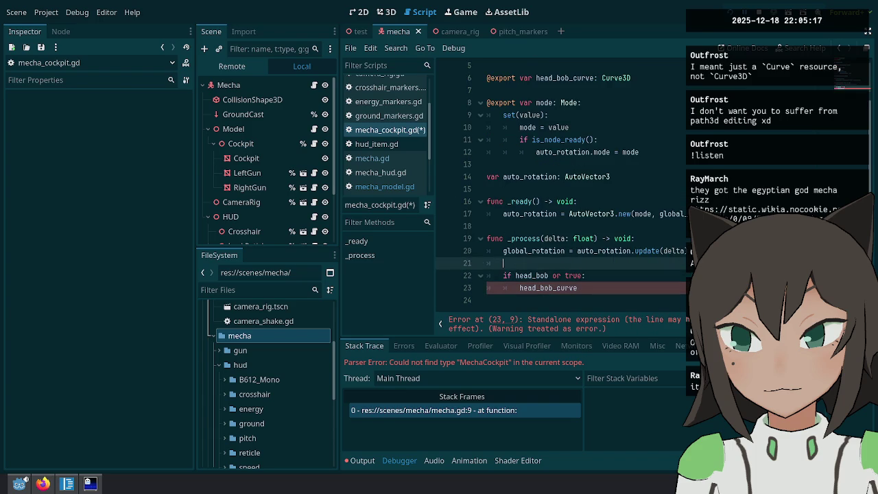
key(Down)
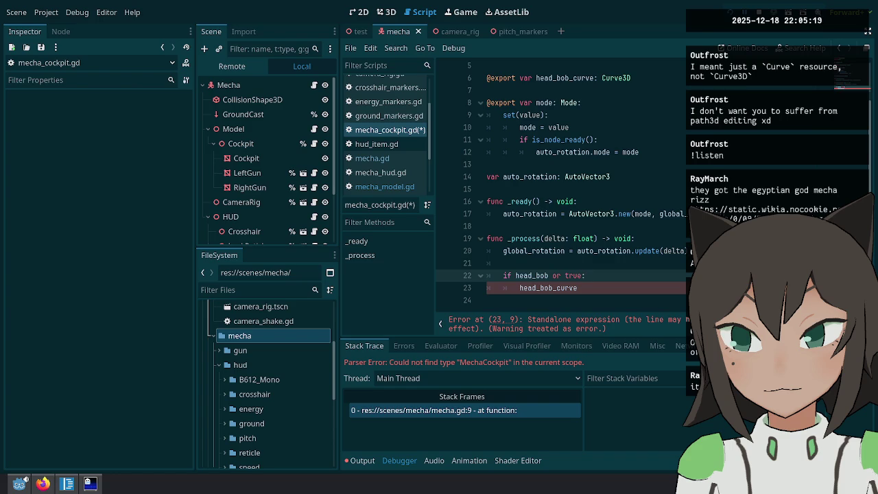
key(Up)
key(Up)
key(Up)
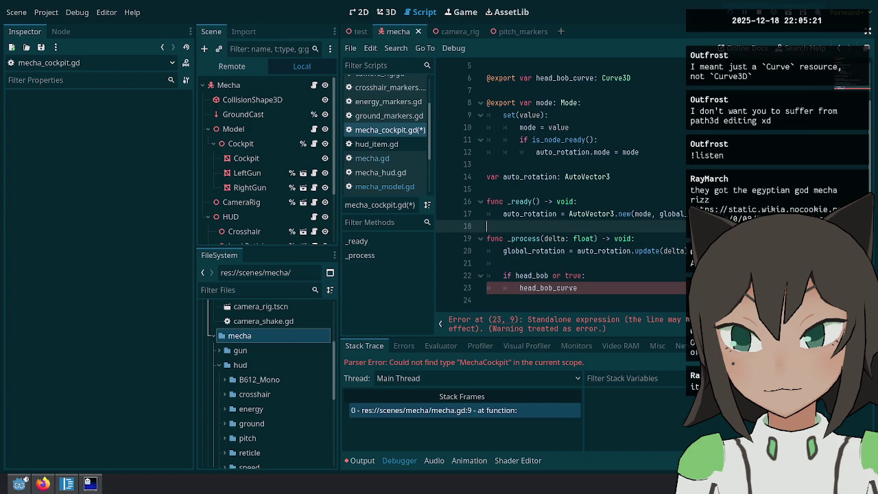
key(Up)
key(Up)
key(Up)
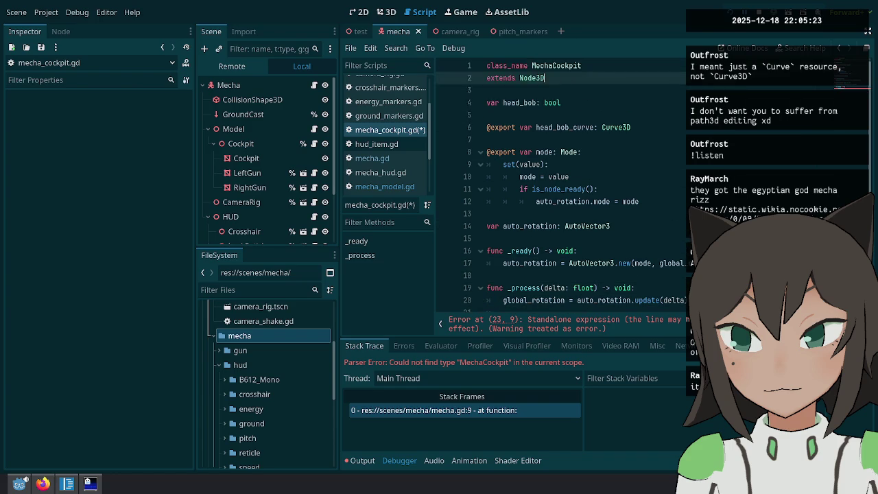
key(Return)
text(@)
key(BackSpace)
key(BackSpace)
key(BackSpace)
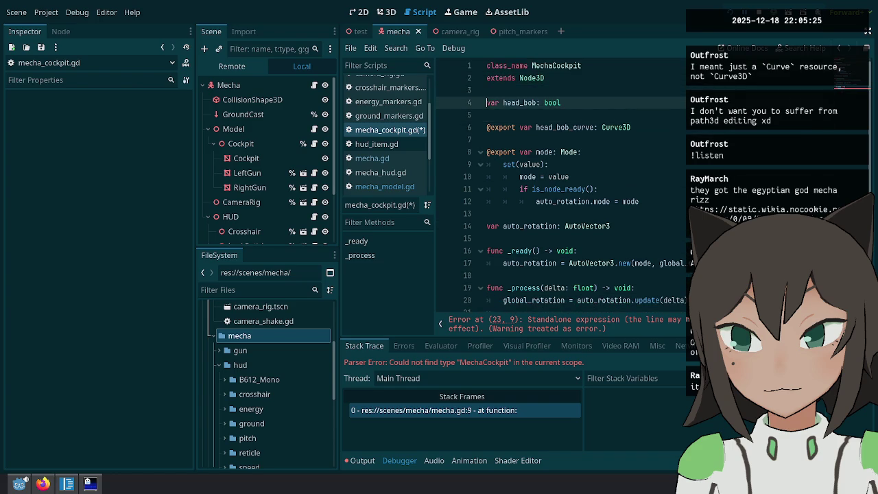
key(Down)
key(Down)
key(Down)
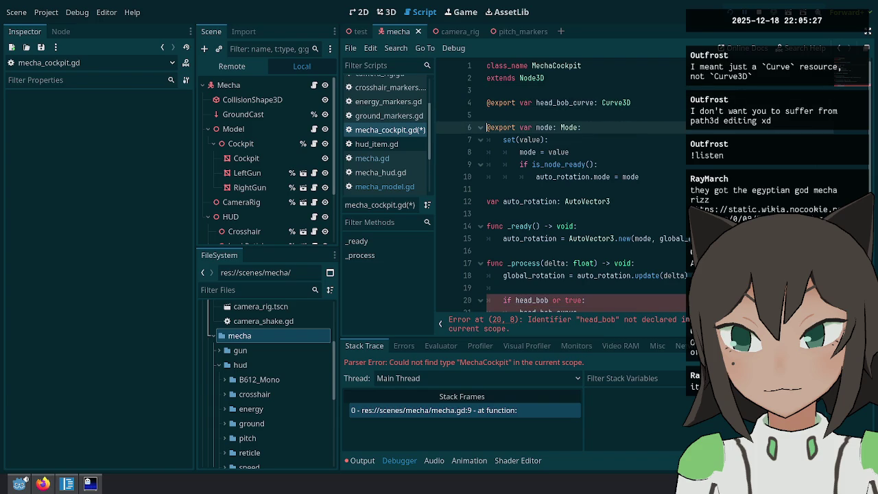
text(var head_bob: bool)
key(Return)
key(Up)
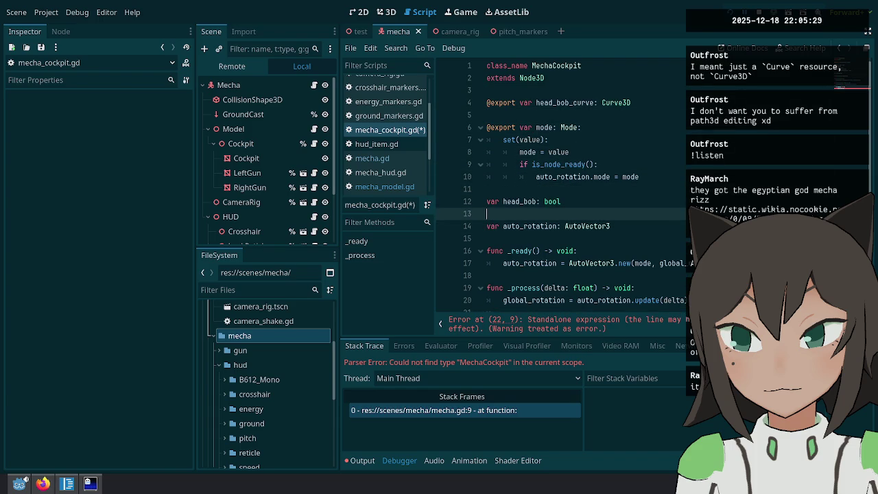
text(bob_timer: float)
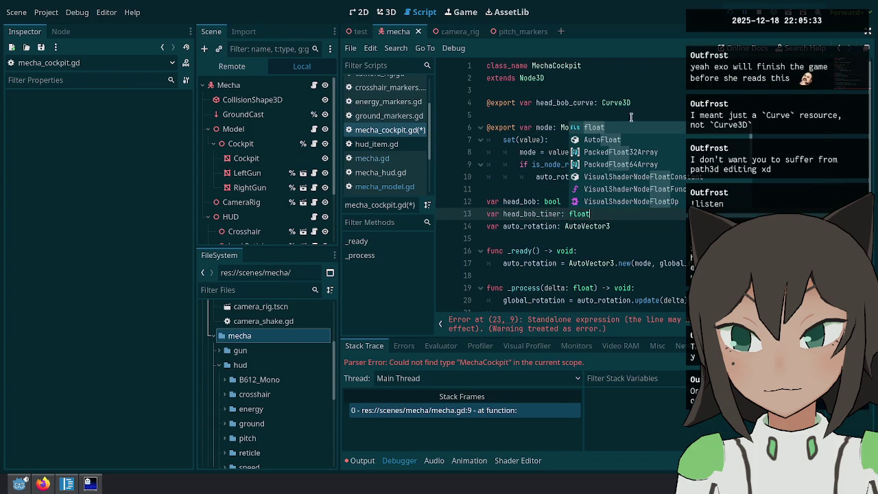
Step: Add head_bob_timer += delta in _process and call head_bob_curve.samplef()
double_click(539, 215)
key(ctrl+c)
scroll(637, 270, down, 2)
click(636, 273)
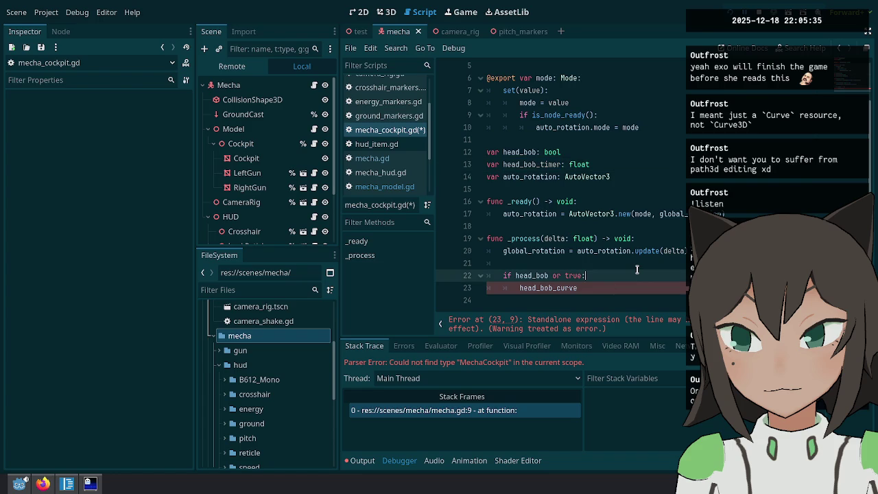
key(ctrl+v)
text(ta)
key(Down)
key(Down)
text(.samplef)
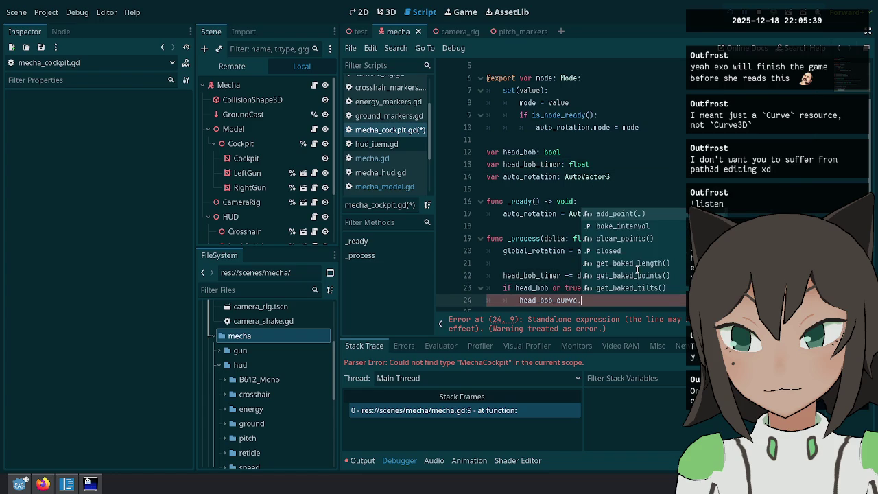
key(Return)
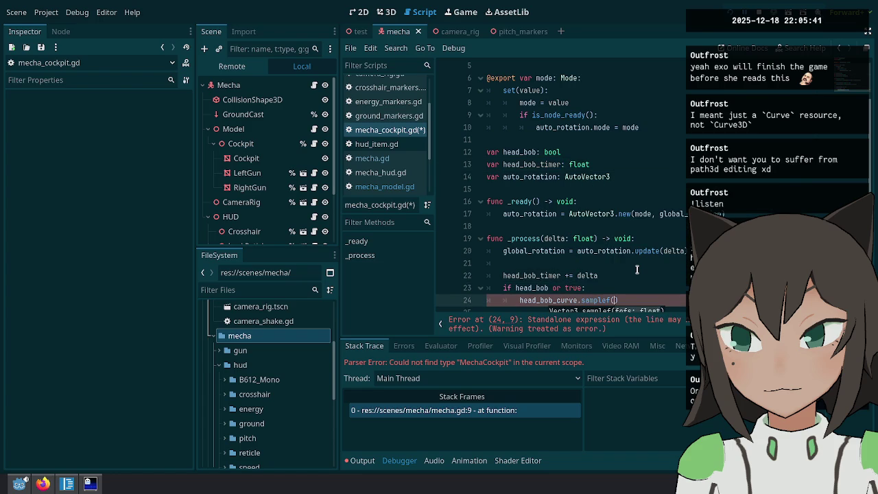
scroll(636, 264, down, 1)
ctrl+click(599, 281)
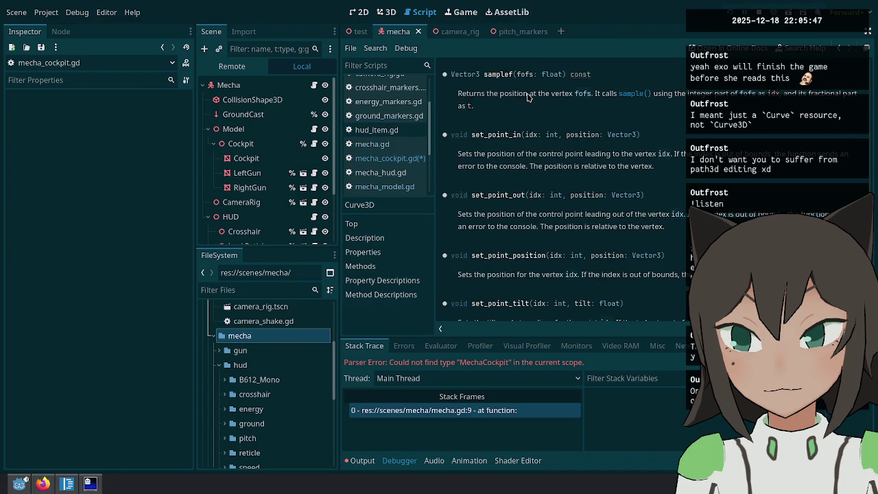
Step: Browse the Curve3D method list, read sample_baked, and go back to mecha_cockpit.gd
scroll(556, 100, up, 5)
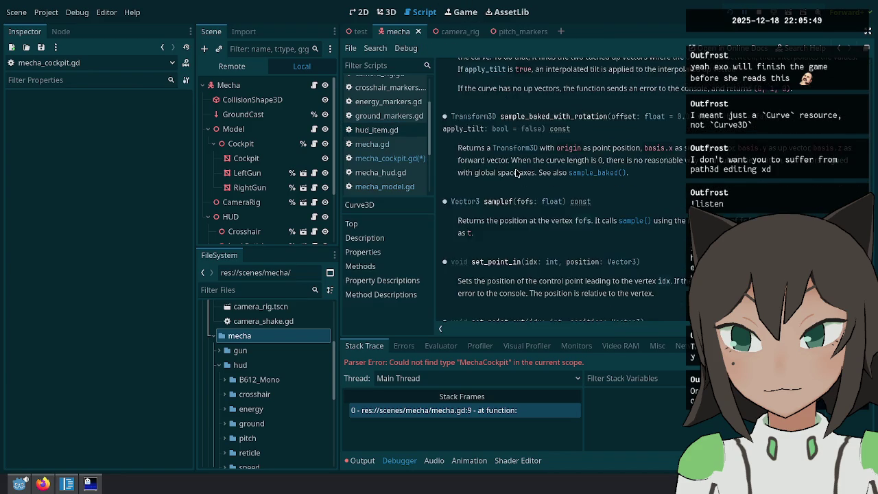
scroll(560, 174, up, 5)
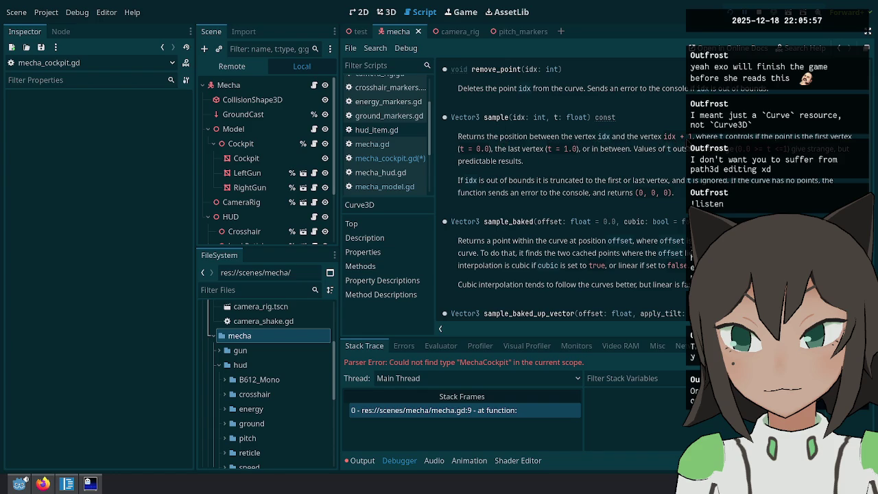
scroll(548, 177, up, 5)
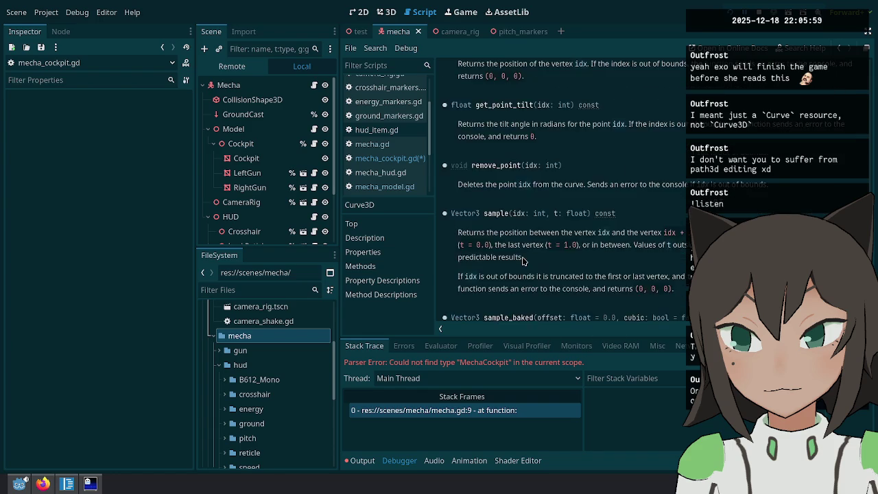
scroll(523, 261, up, 8)
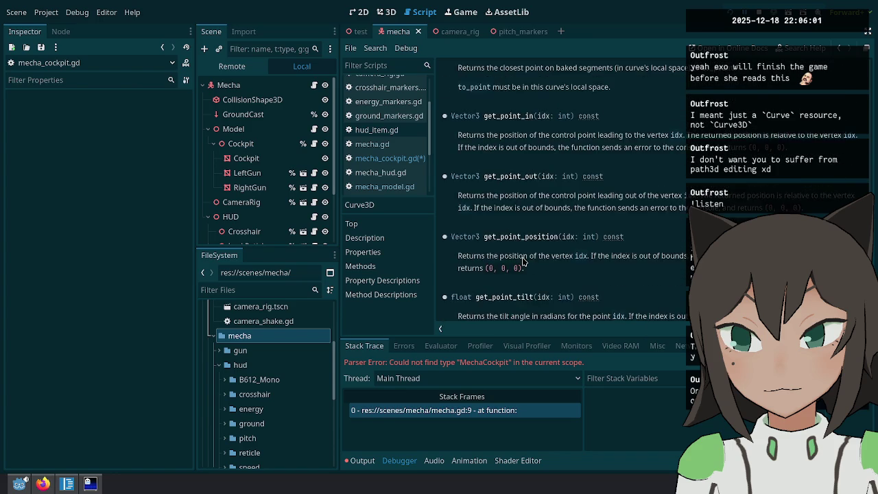
scroll(524, 262, up, 8)
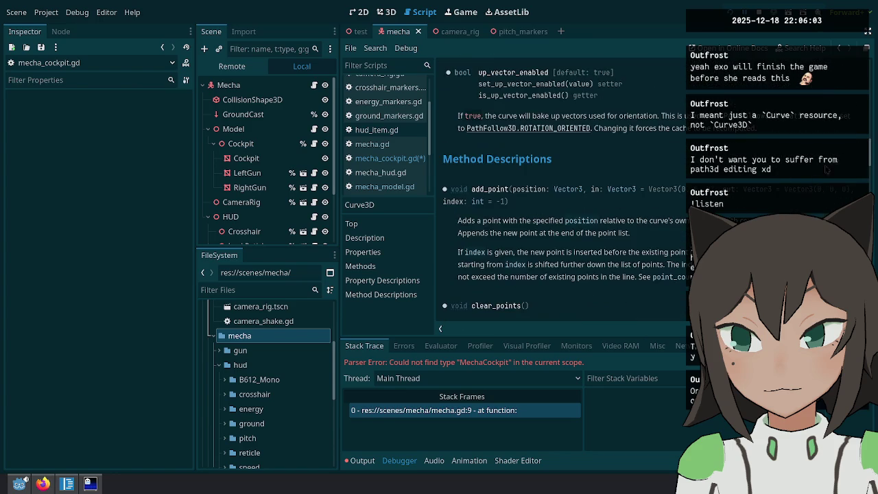
scroll(579, 176, up, 10)
scroll(578, 176, down, 4)
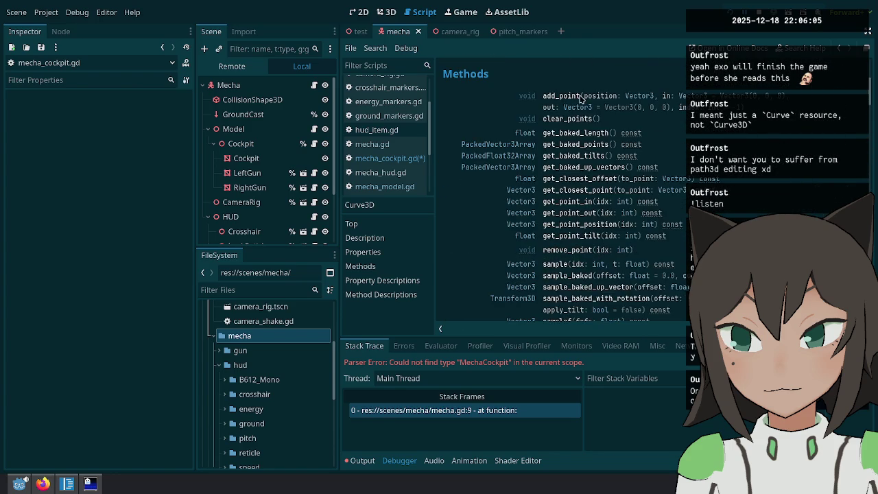
scroll(579, 175, down, 2)
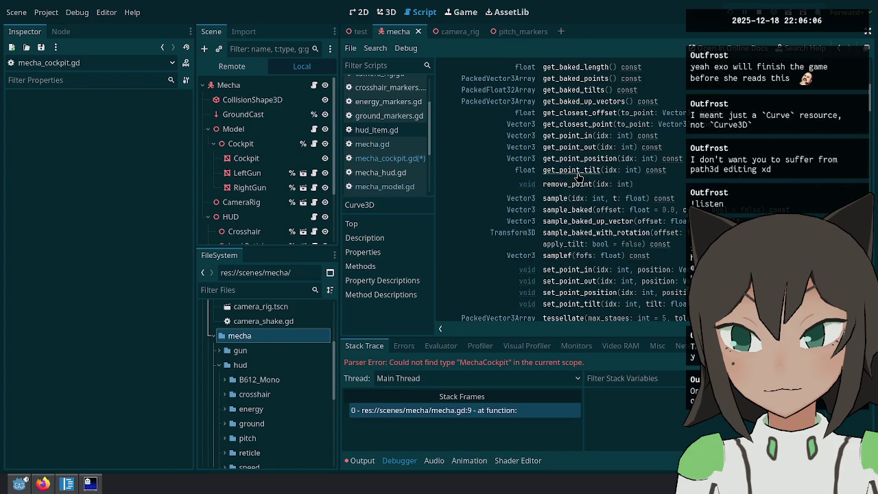
click(568, 210)
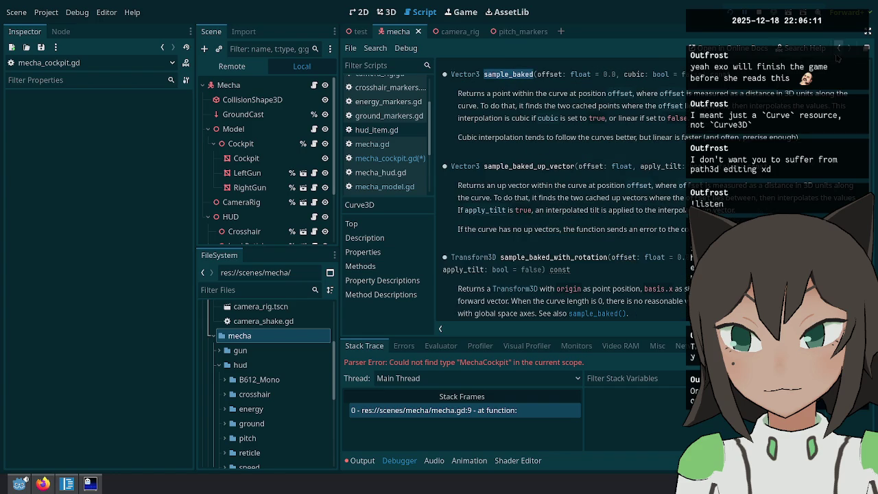
key(alt+Left)
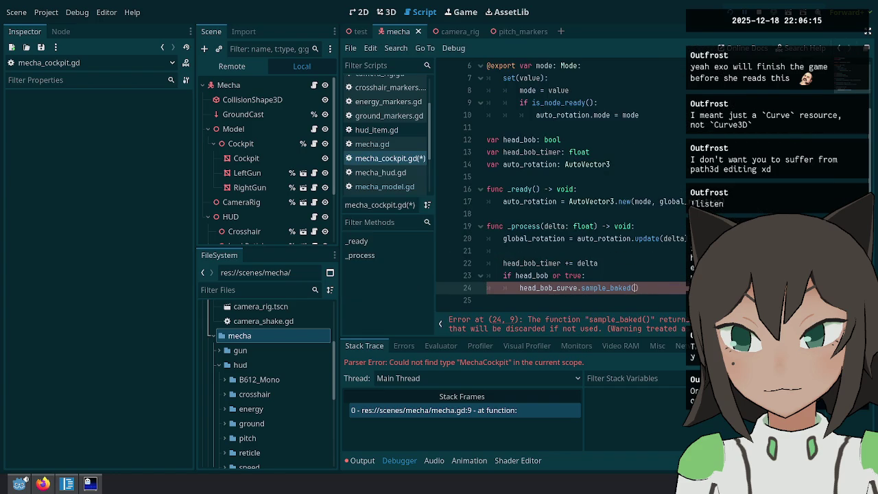
Step: Complete line 24 as position = head_bob_curve.sample_baked(bob_timer) and save mecha_cockpit.gd
key(ctrl+space)
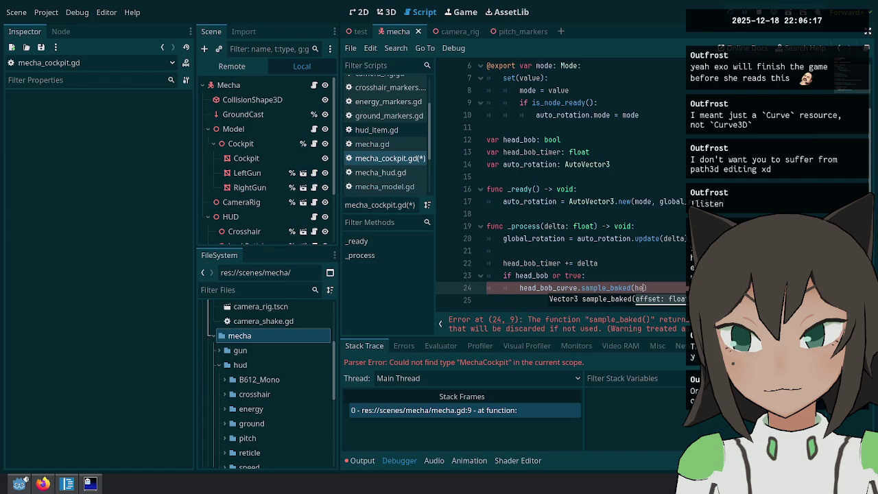
text(bob_timer)
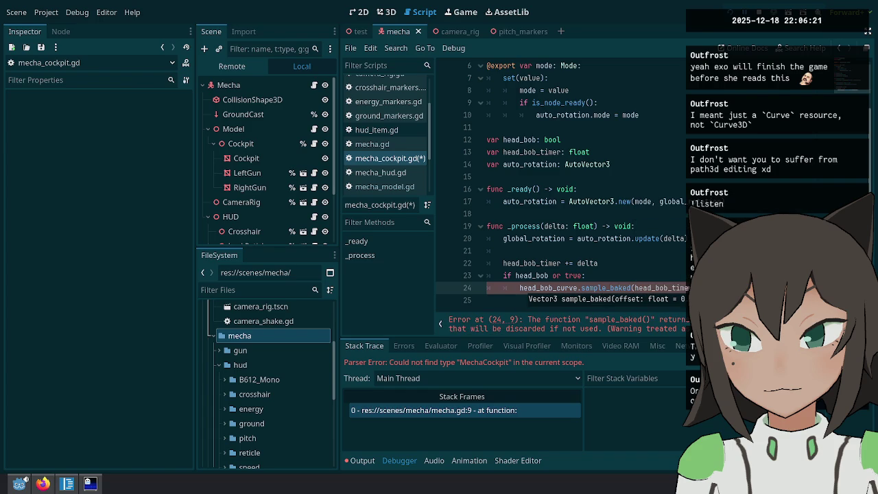
key(Home)
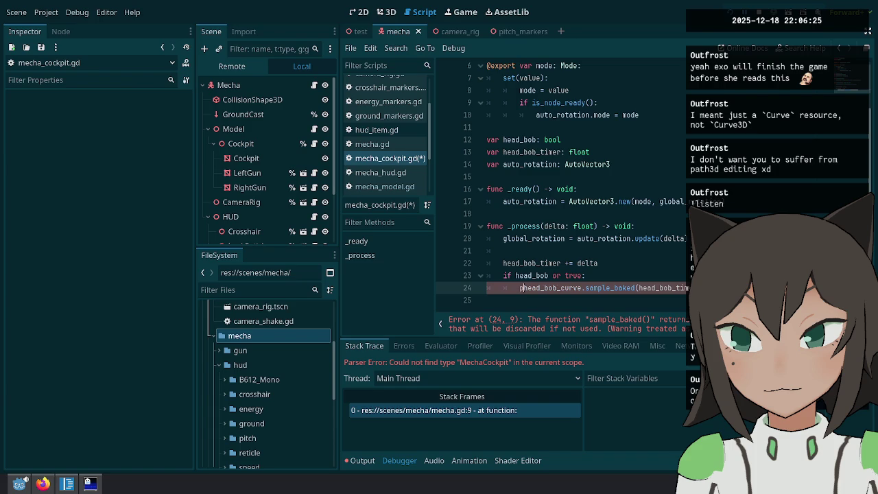
text(position =)
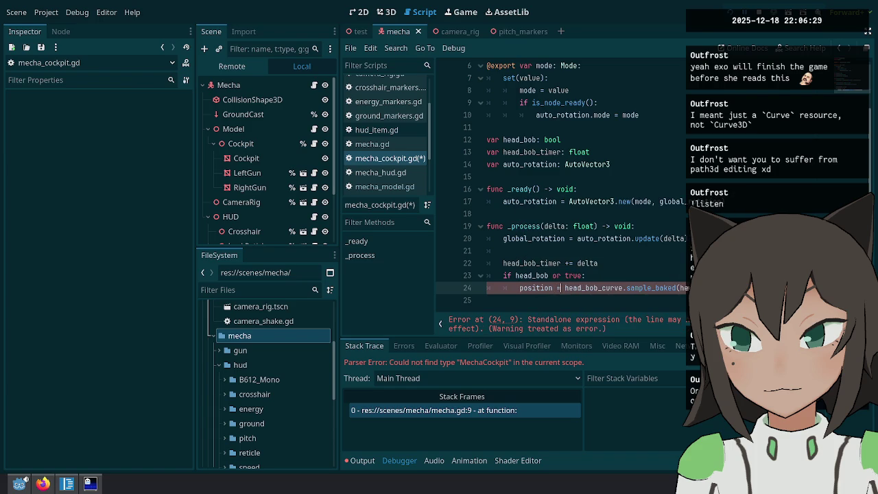
key(ctrl+s)
key(Escape)
key(Down)
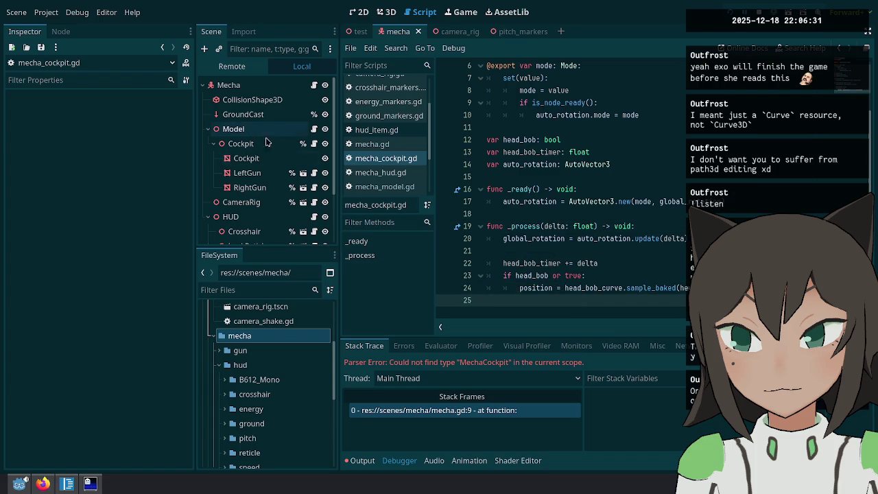
Step: Select the Cockpit node, save the mecha scene, and stop the debugging session
click(275, 143)
click(703, 177)
key(ctrl+s)
click(722, 9)
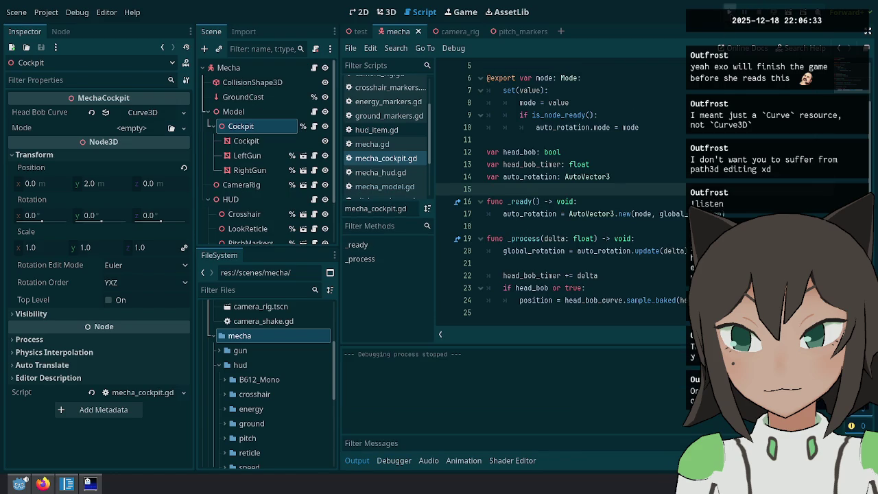
Step: Run the mecha scene to test head bob, pause it, and open mecha_cockpit.gd at lines 23–24
click(729, 12)
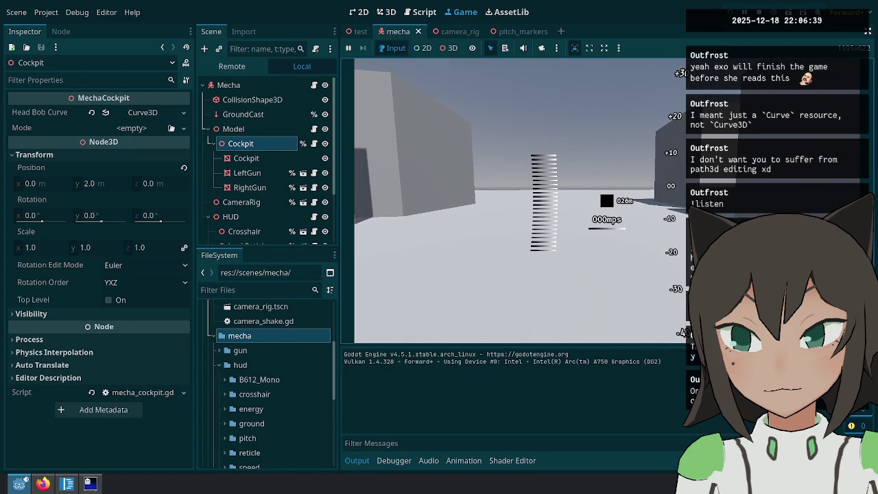
key(Escape)
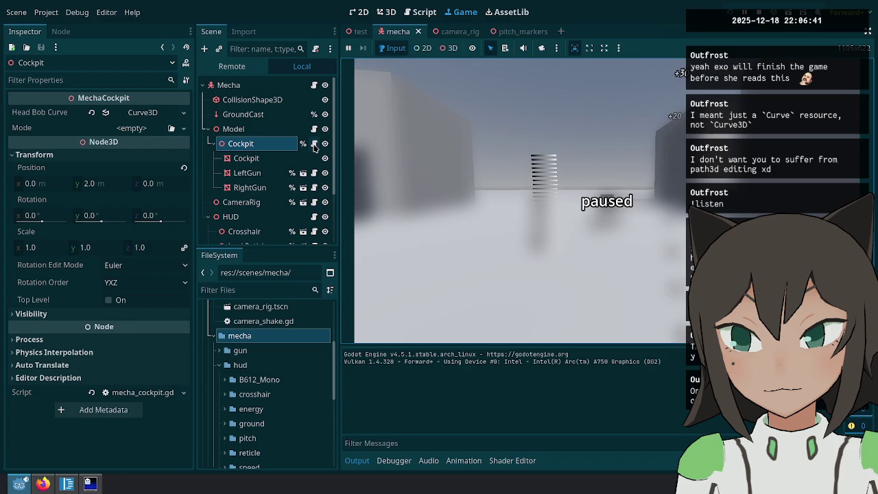
click(314, 145)
click(557, 289)
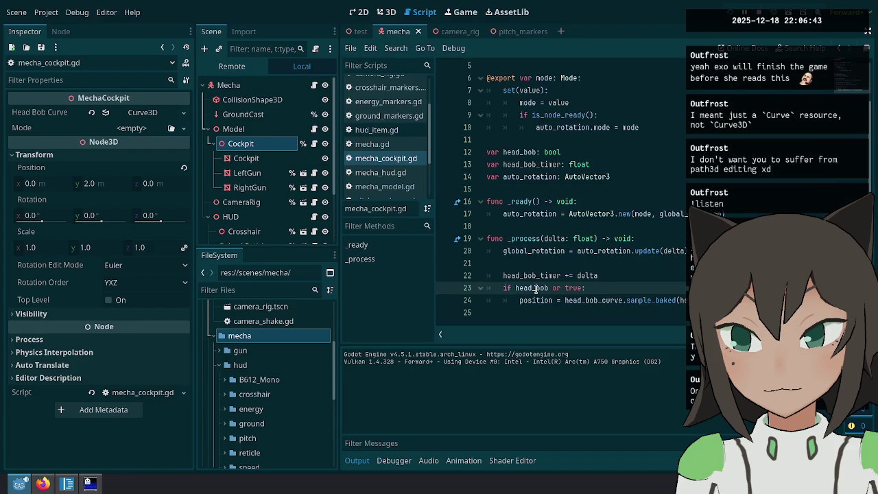
click(561, 300)
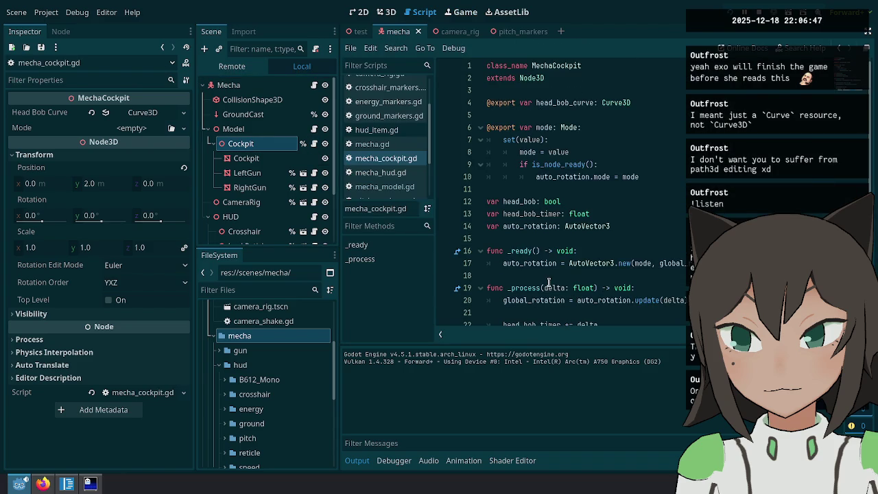
Step: Reselect Cockpit to check its Head Bob Curve, pause the game, and return to the script
click(255, 145)
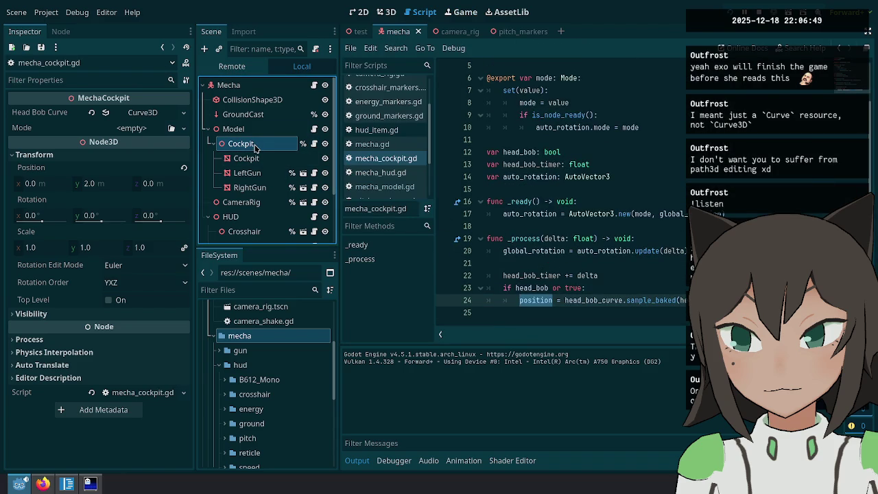
click(259, 134)
click(261, 147)
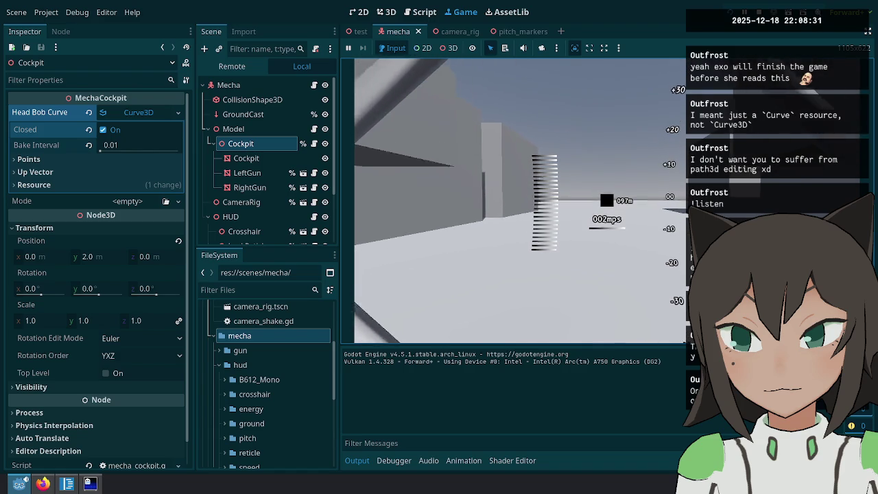
key(Escape)
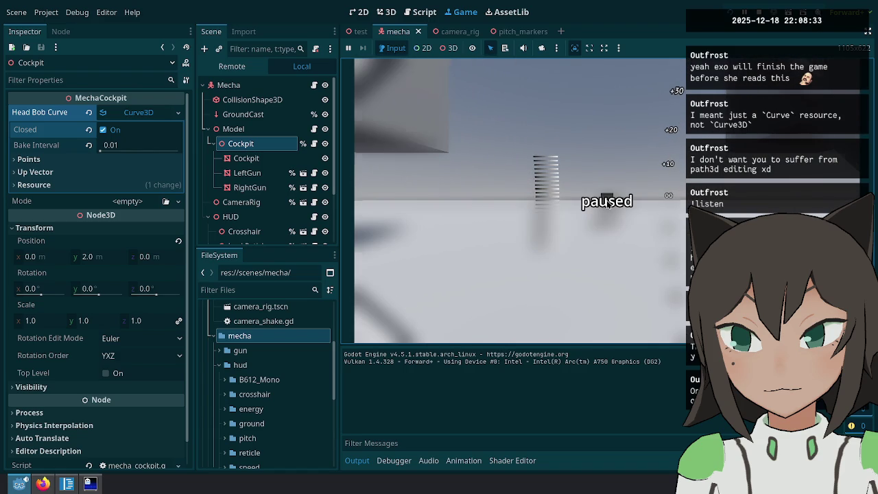
click(415, 12)
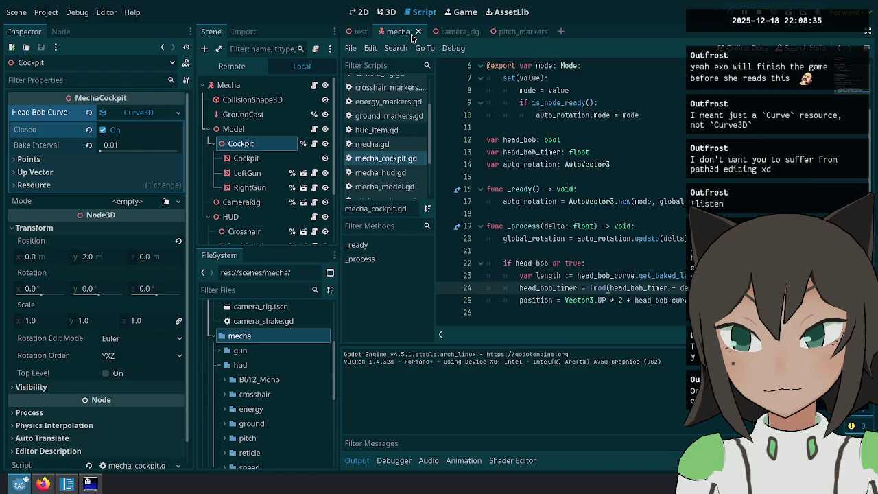
Step: Review head bob lines 24–25, then run the scene with F5 to test the looping bob
key(Down)
key(Up)
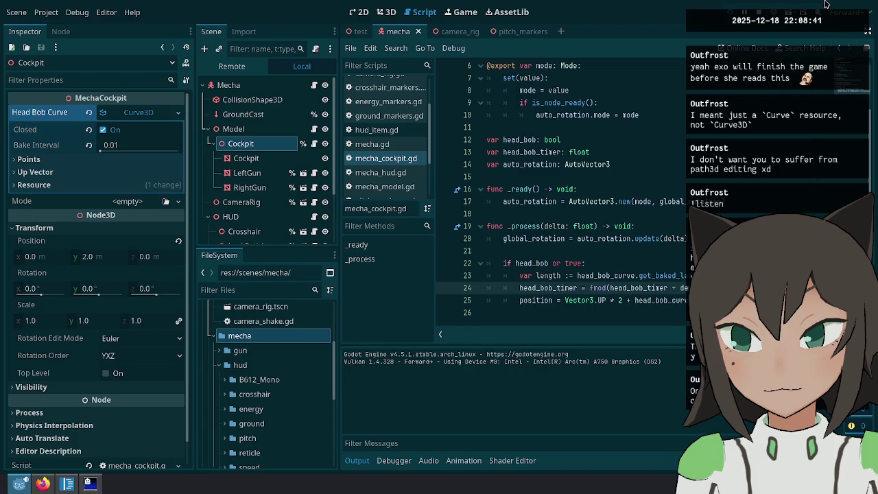
key(F5)
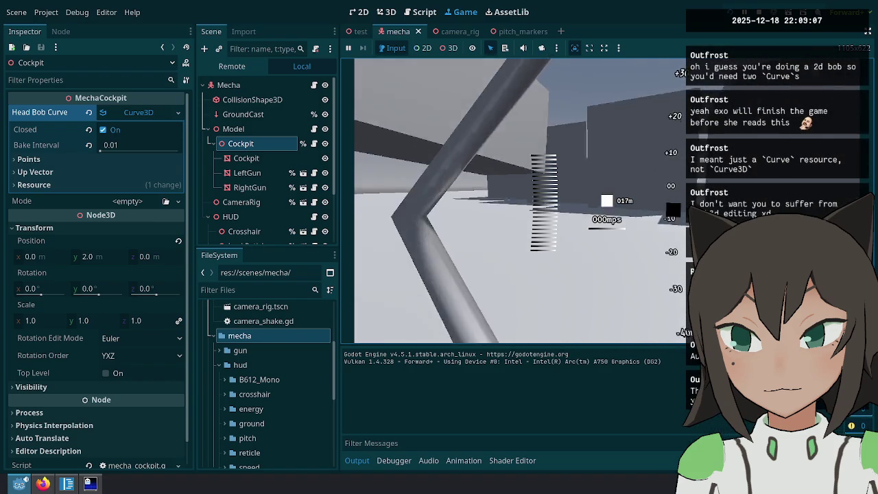
Step: Pause the game, select Cockpit in the Scene dock, then bring Firefox's Twitch tab forward
key(Escape)
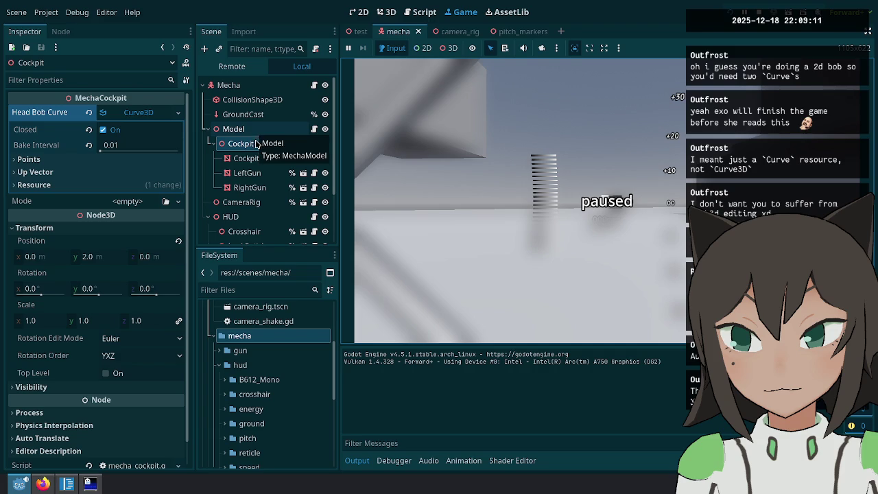
click(244, 159)
click(244, 146)
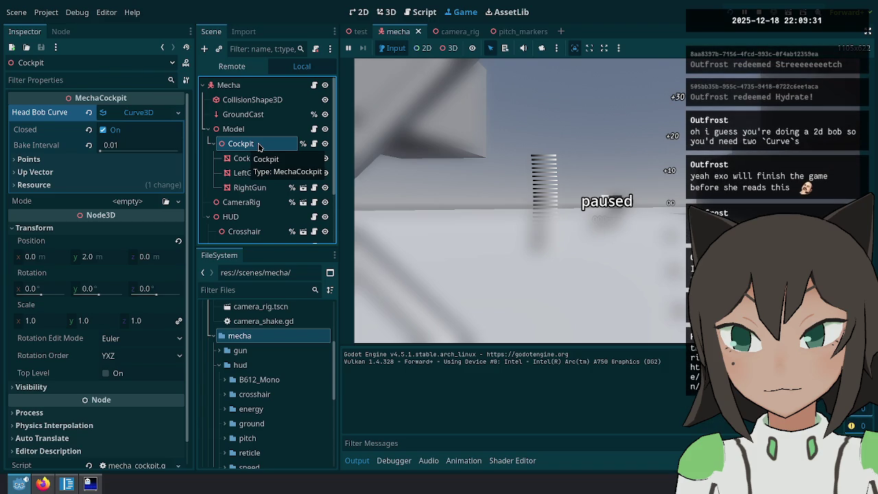
click(42, 484)
click(179, 66)
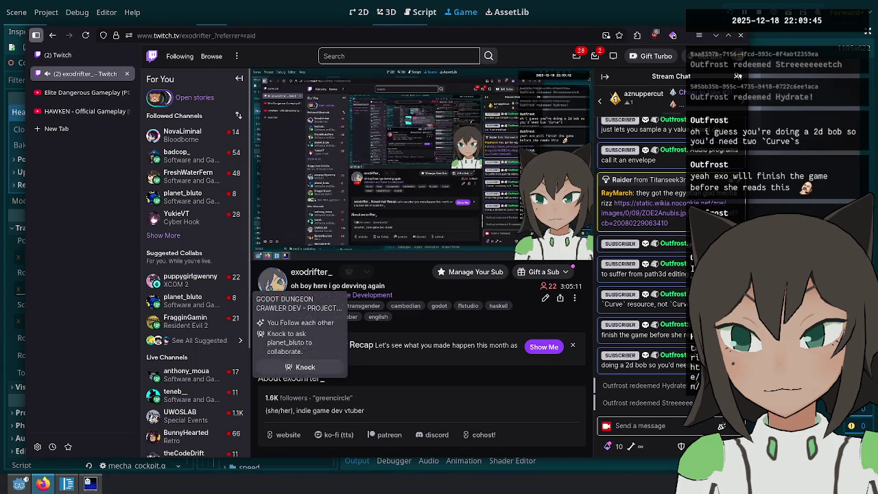
Step: Switch to desktop 2 with Super+2, then back to desktop 1 with Super+1
key(super+2)
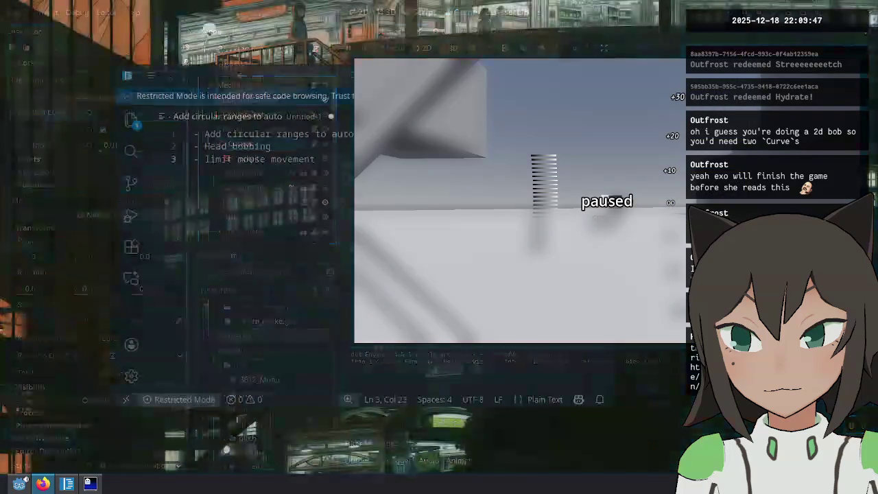
key(super+1)
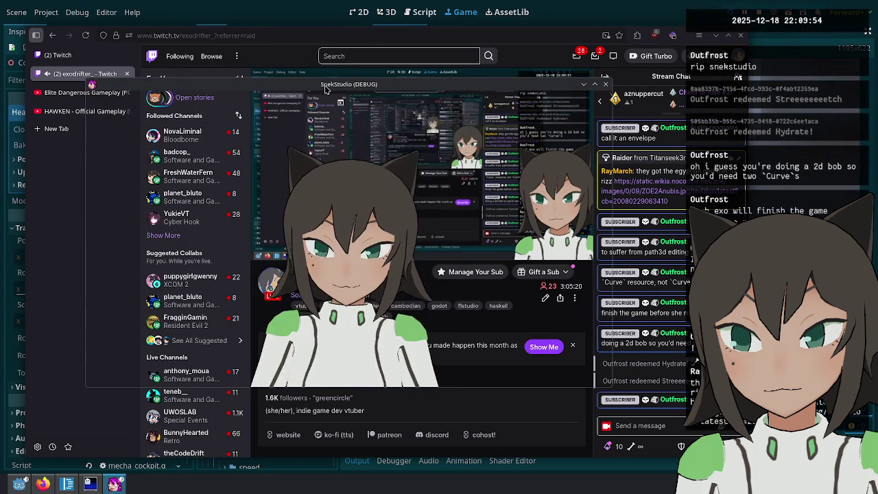
Step: Set the SnekStudio debug window to No Titlebar and Frame, then close it with F8
right_click(326, 85)
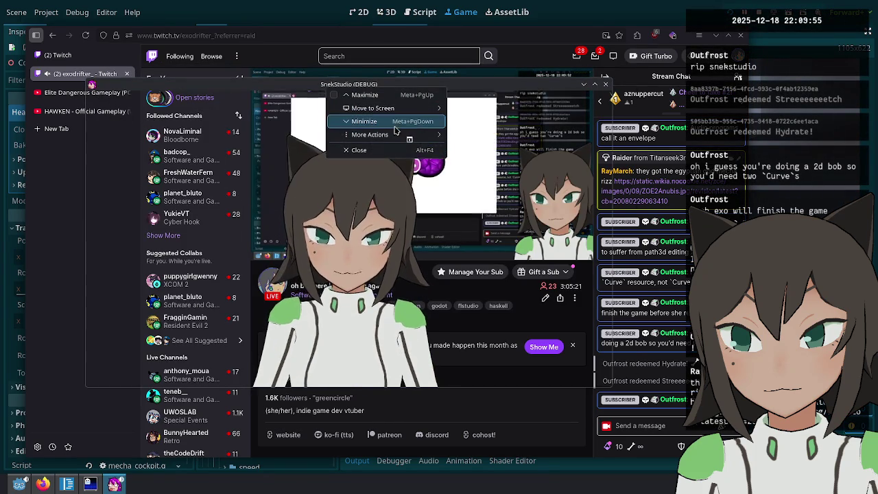
mouse_move(393, 133)
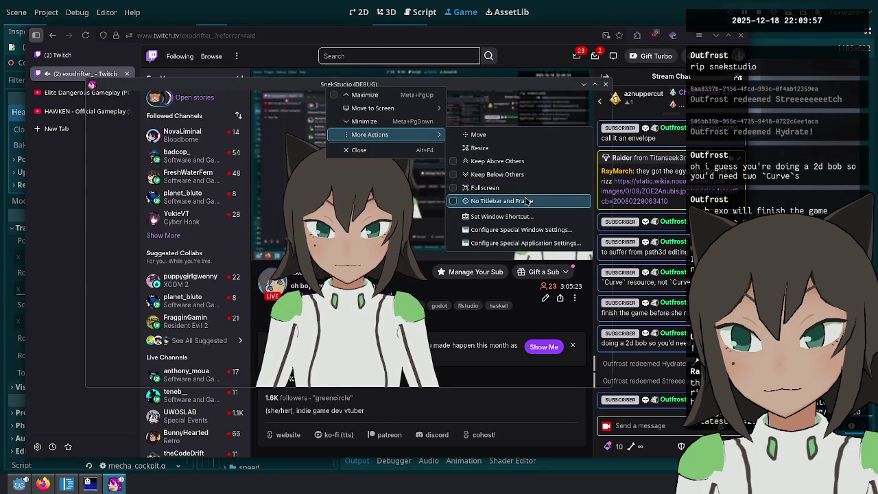
click(527, 200)
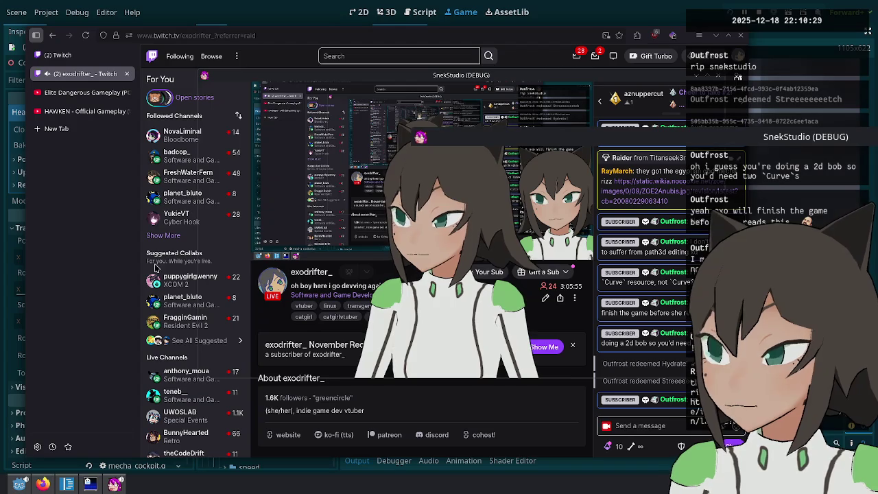
key(F8)
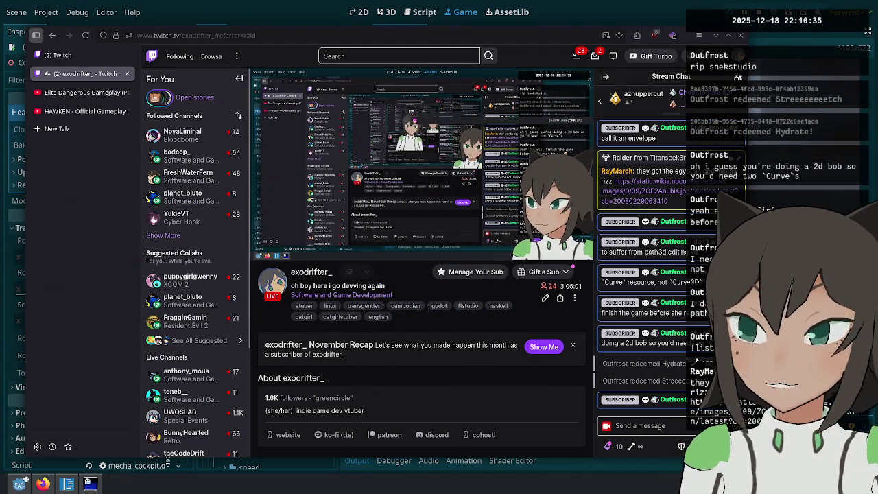
Step: Focus the Twitch chat field, then Alt+Tab back to the Godot editor
click(640, 425)
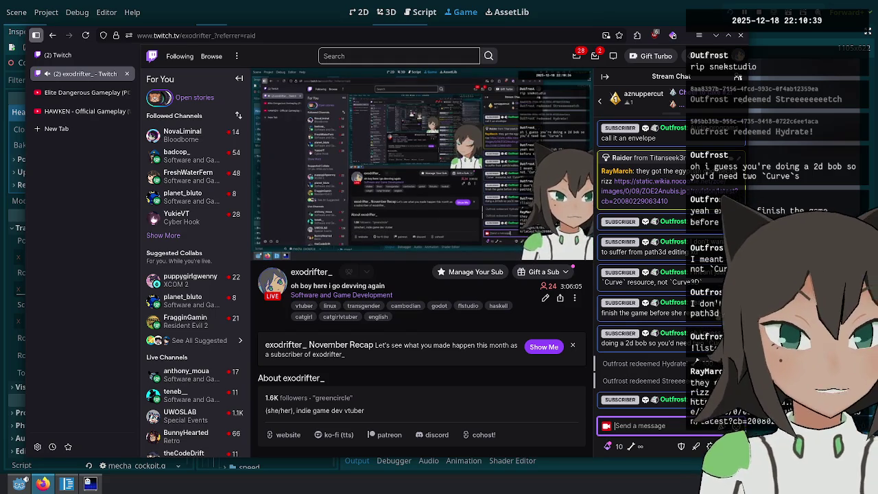
key(alt+Tab)
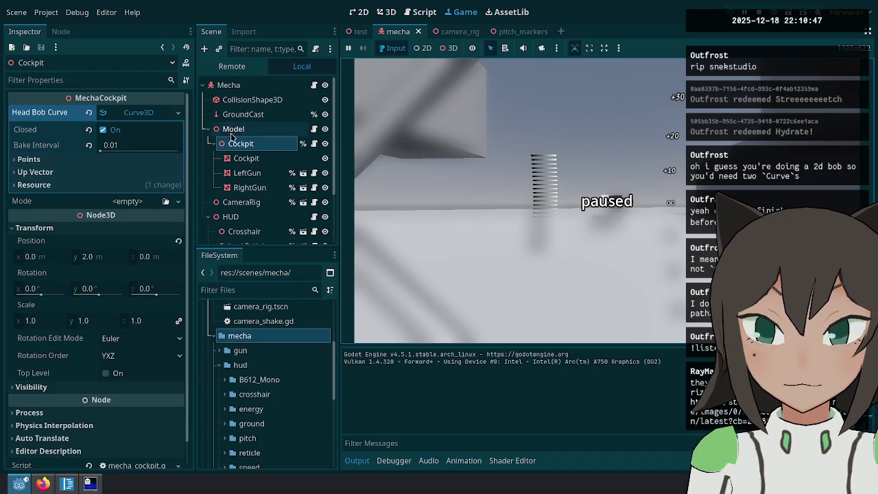
Step: Add a HudItem child node under Cockpit via Add Child Node
right_click(255, 145)
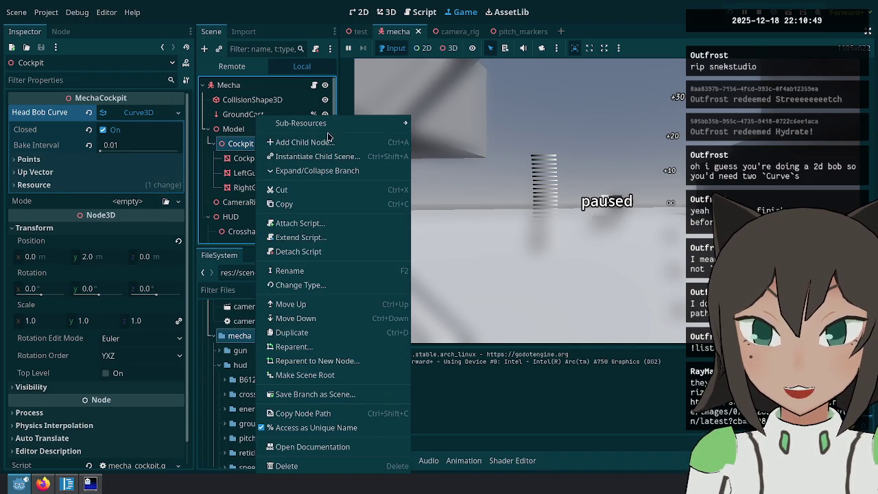
mouse_move(330, 129)
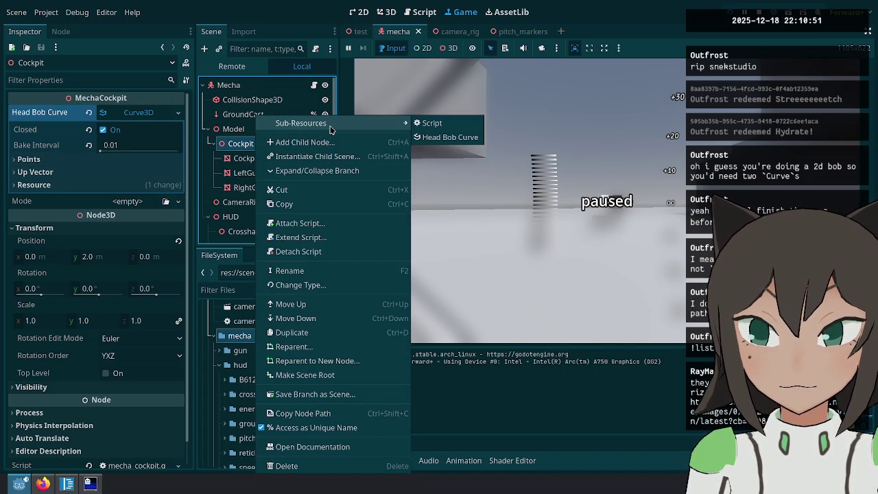
right_click(246, 145)
right_click(247, 145)
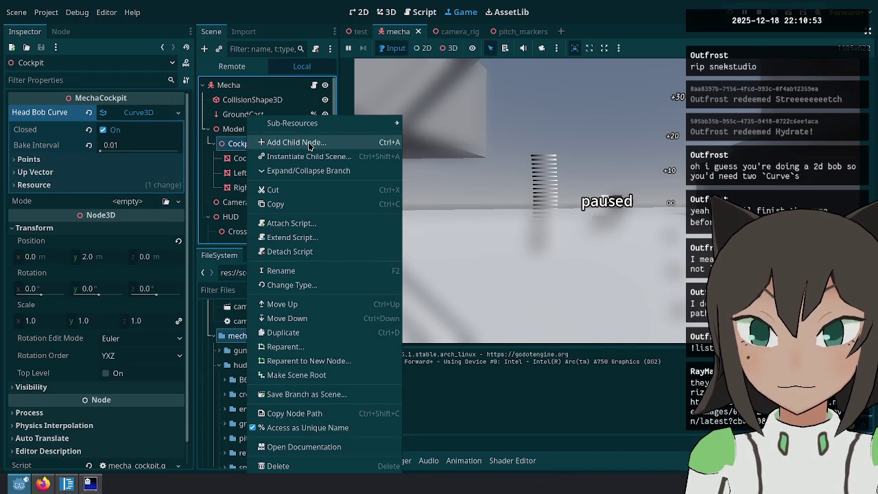
click(310, 143)
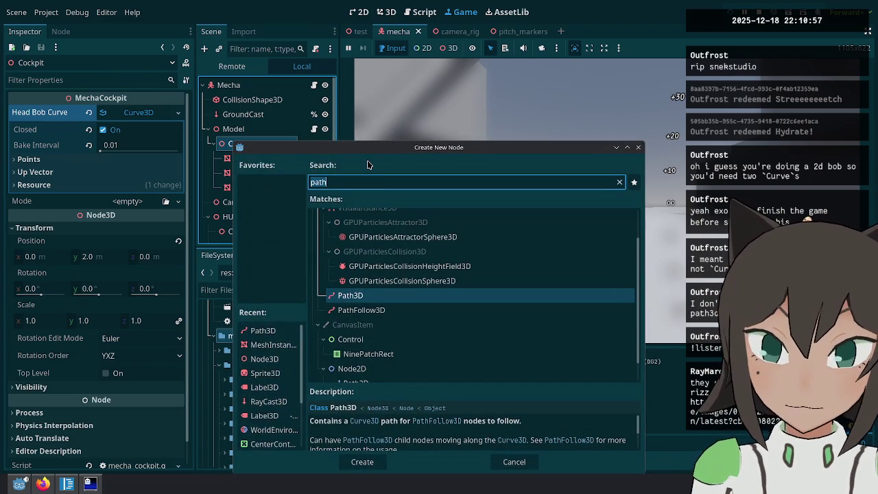
text(H)
key(Return)
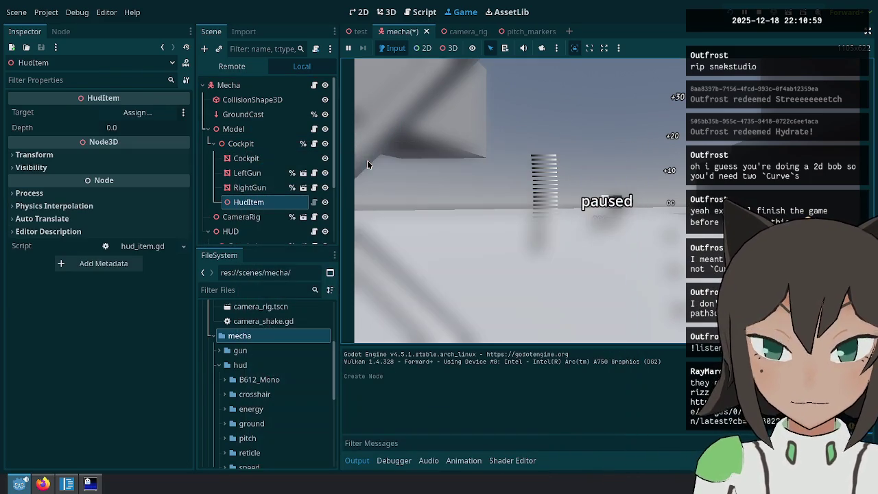
Step: Delete the HudItem node and confirm its removal, leaving Cockpit, LeftGun and RightGun
click(250, 187)
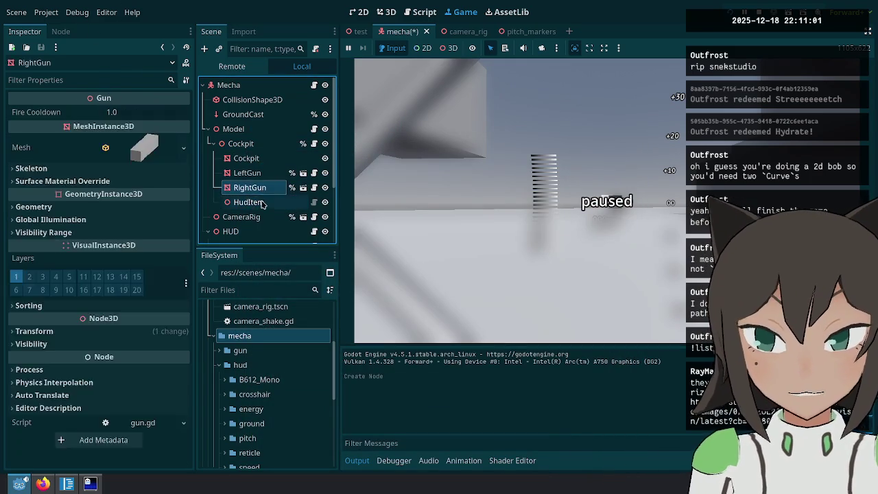
click(274, 203)
key(Delete)
key(Return)
scroll(223, 333, down, 3)
scroll(233, 343, up, 5)
scroll(274, 371, down, 8)
scroll(282, 372, up, 3)
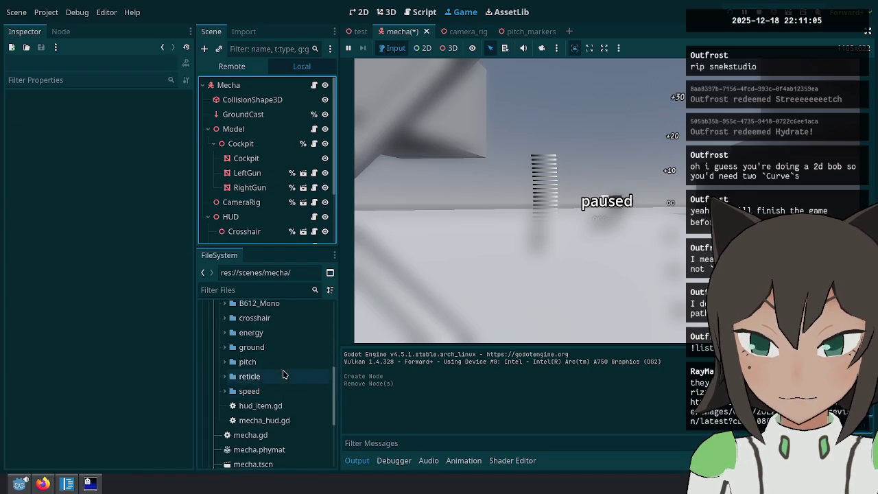
Step: Collapse the hud folder, open mecha_cockpit.gd, and inspect the Cockpit node
right_click(251, 351)
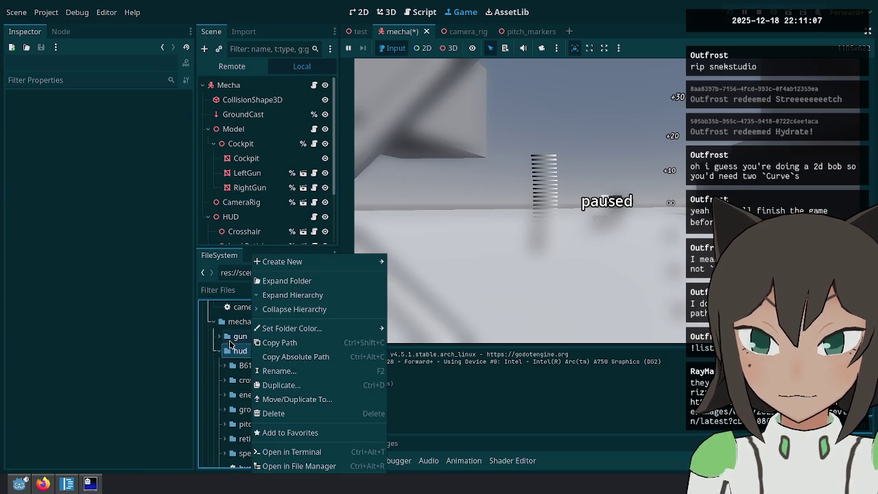
click(217, 351)
click(217, 351)
double_click(268, 411)
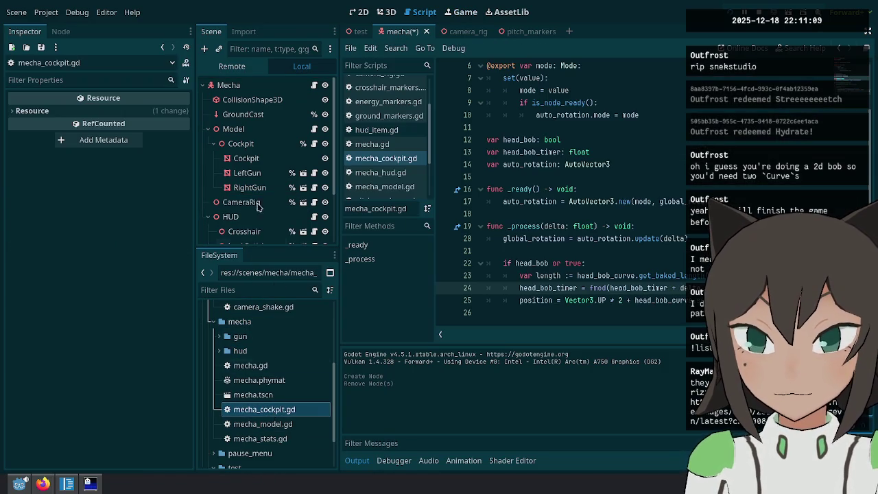
click(288, 143)
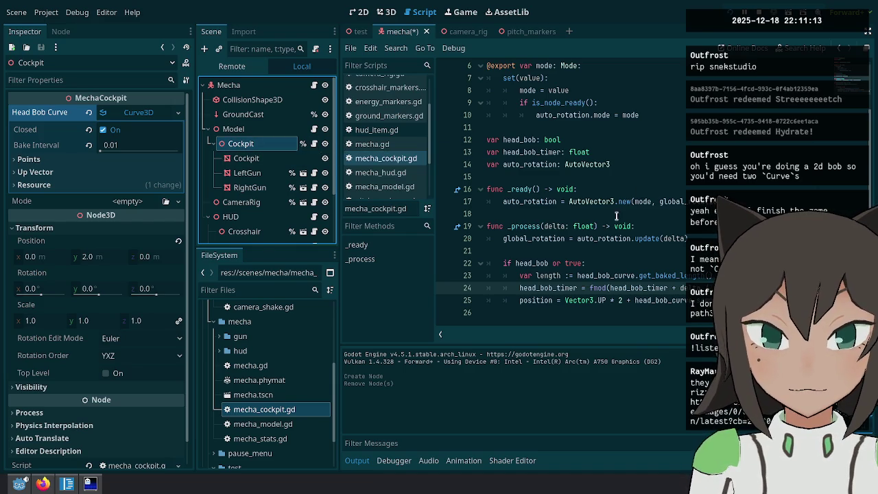
mouse_move(532, 243)
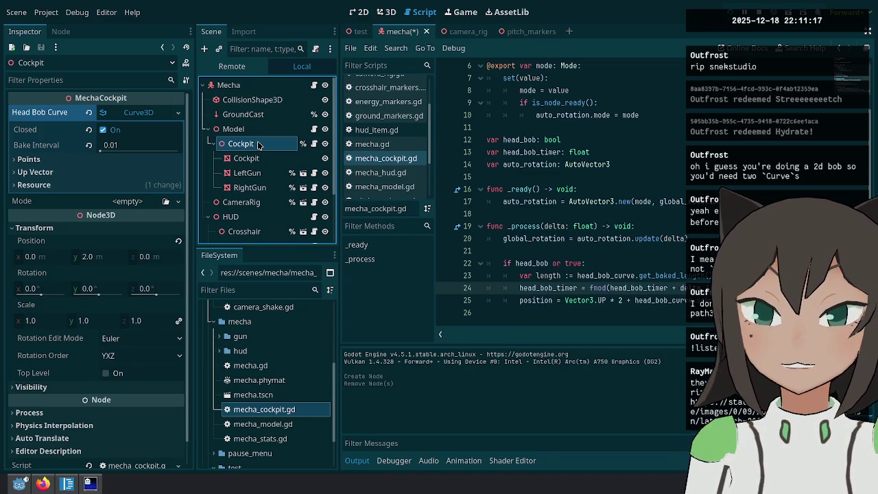
right_click(258, 144)
click(240, 357)
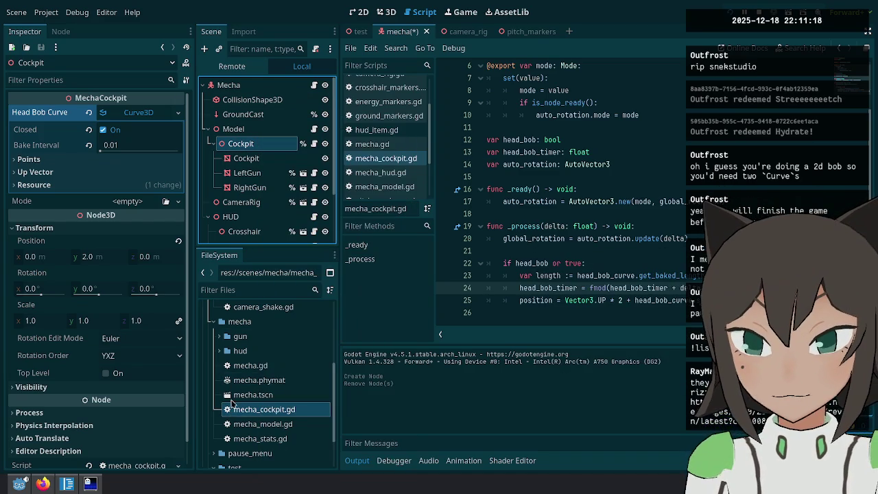
Step: Create a new script mecha_headbob.gd in the mecha folder
right_click(263, 322)
mouse_move(371, 261)
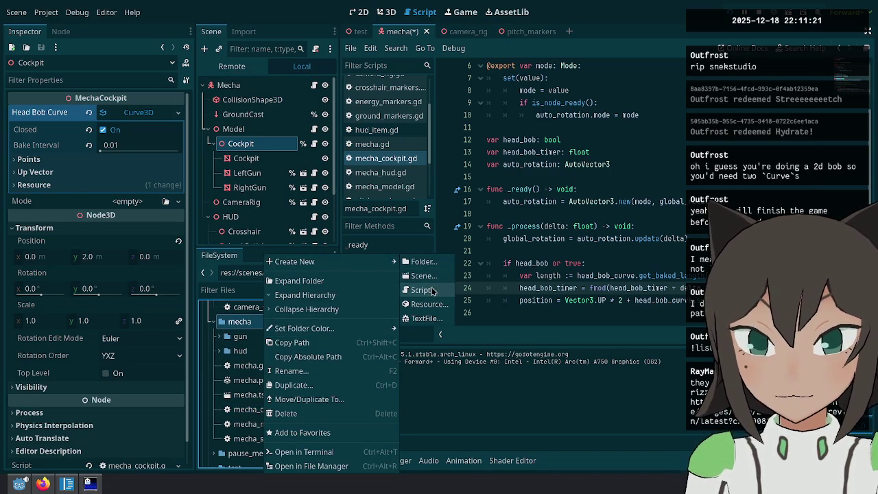
click(431, 290)
text(mkch.gd)
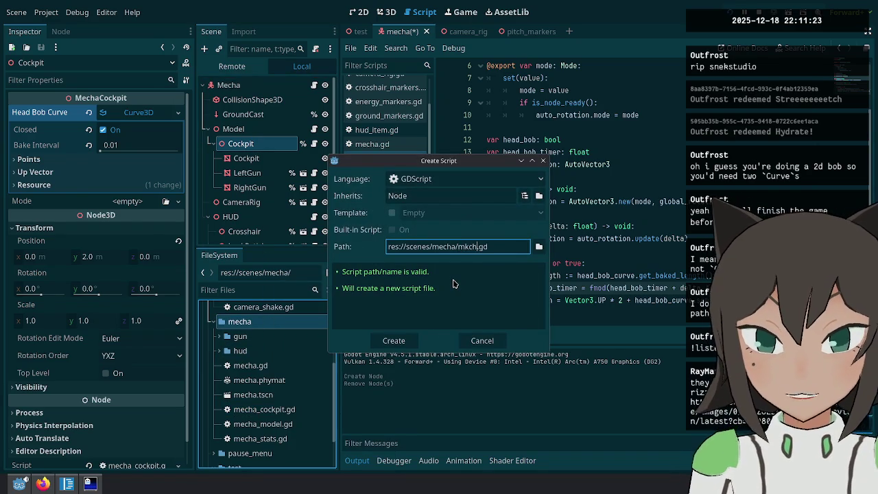
text(a_)
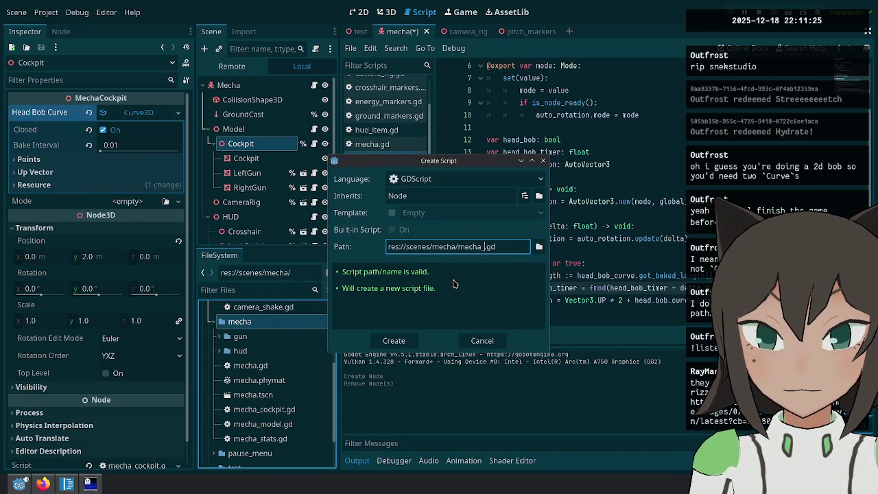
text(ob)
key(Return)
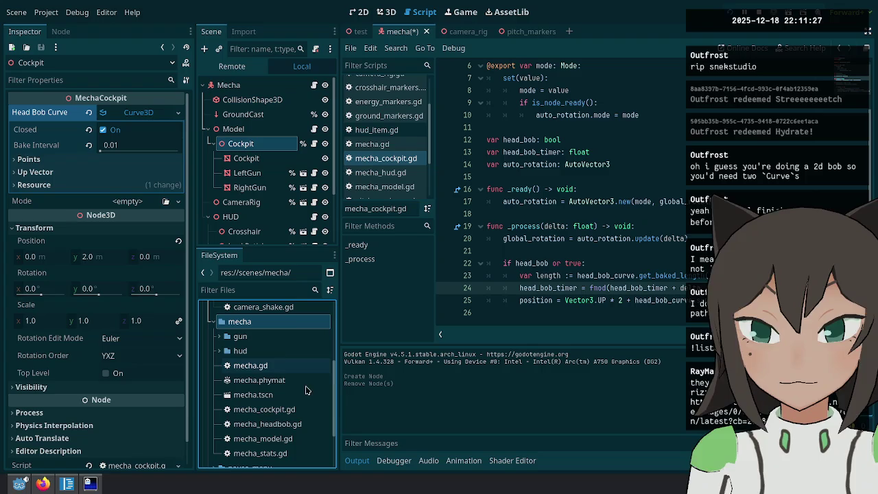
Step: Open mecha_headbob.gd, add class_name MechaHeadbob, and save it
click(283, 425)
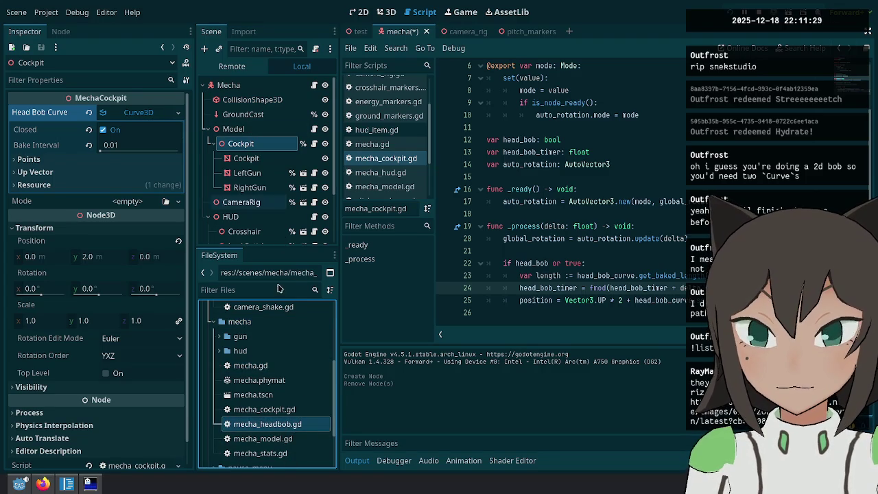
double_click(281, 425)
text(class_)
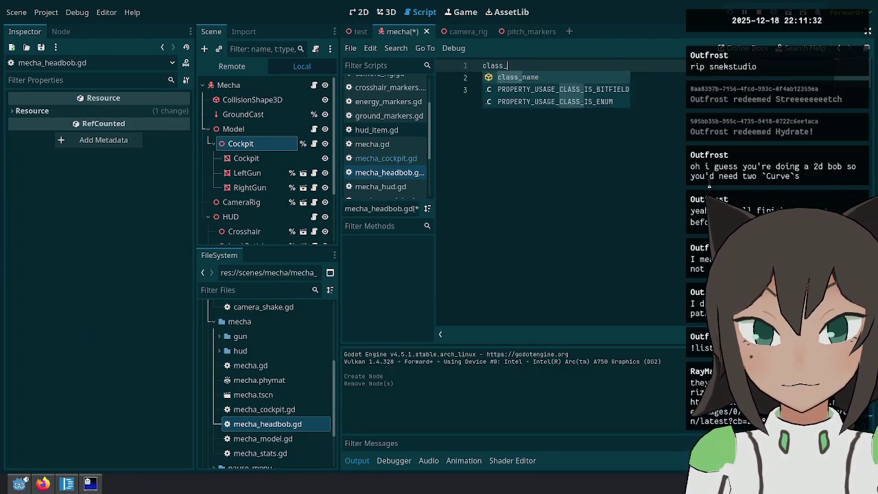
key(Return)
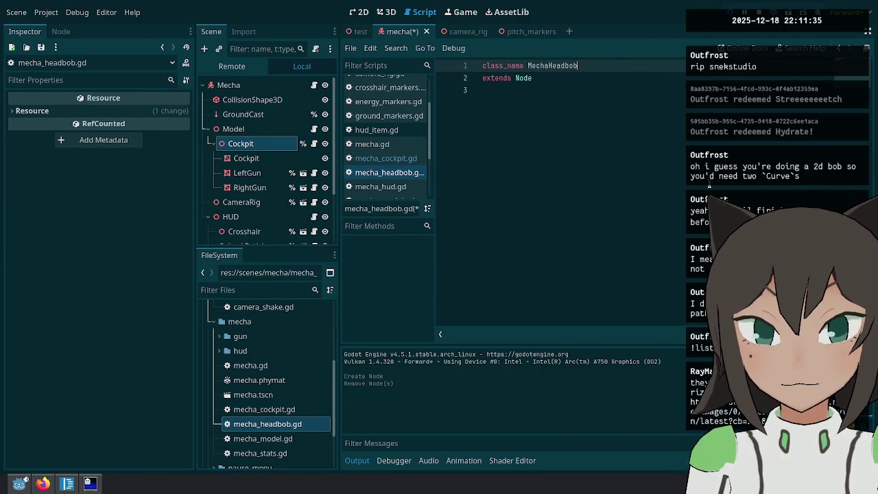
text(b)
key(ctrl+s)
click(610, 209)
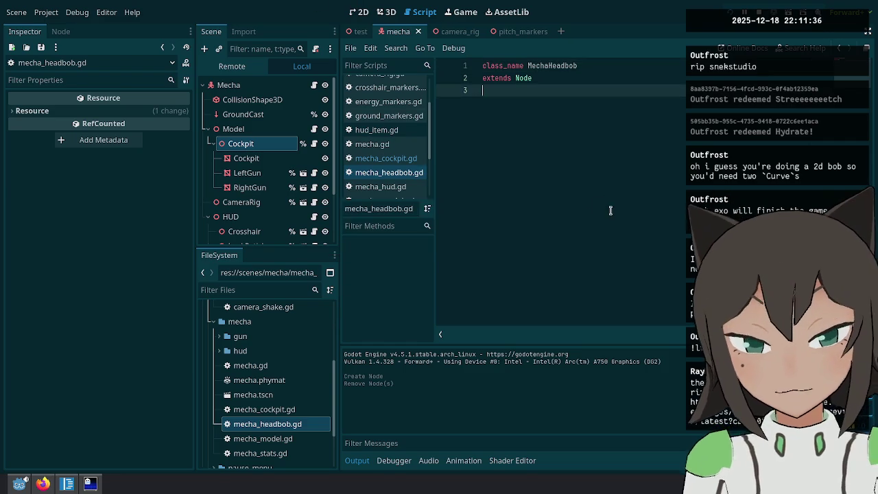
right_click(253, 146)
Step: Add a MechaHeadbob child under Cockpit and change the script to extend Node3D, saving it
click(339, 141)
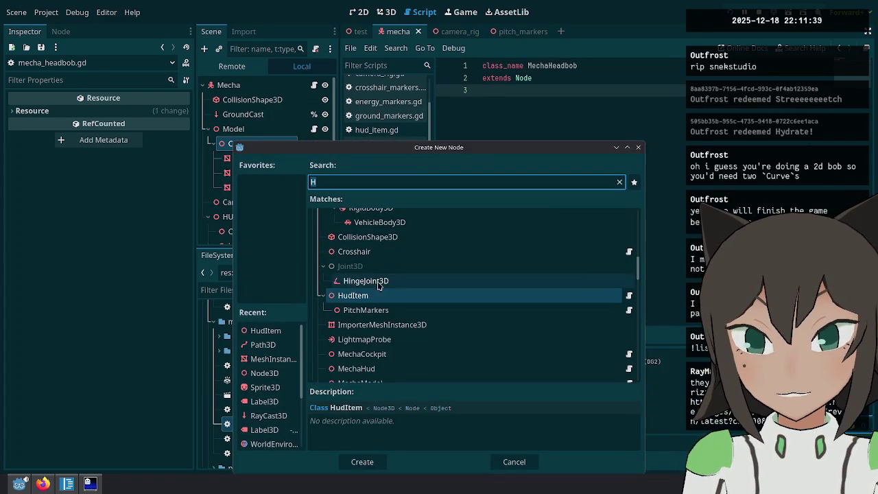
scroll(379, 263, up, 2)
text(node3)
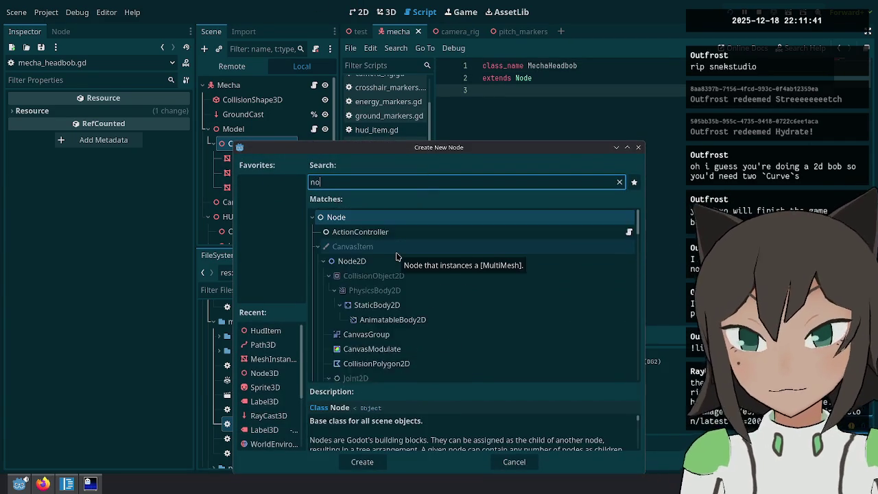
key(ctrl+a)
text(mecha)
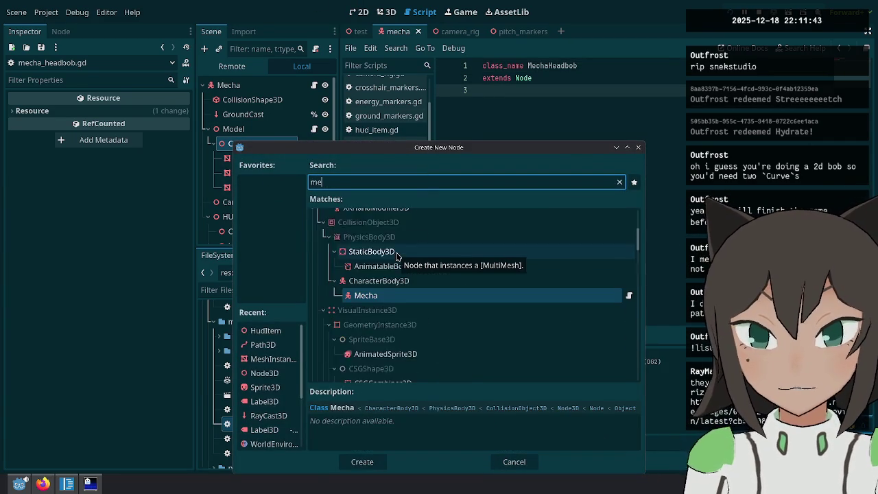
key(Down)
key(Down)
key(Down)
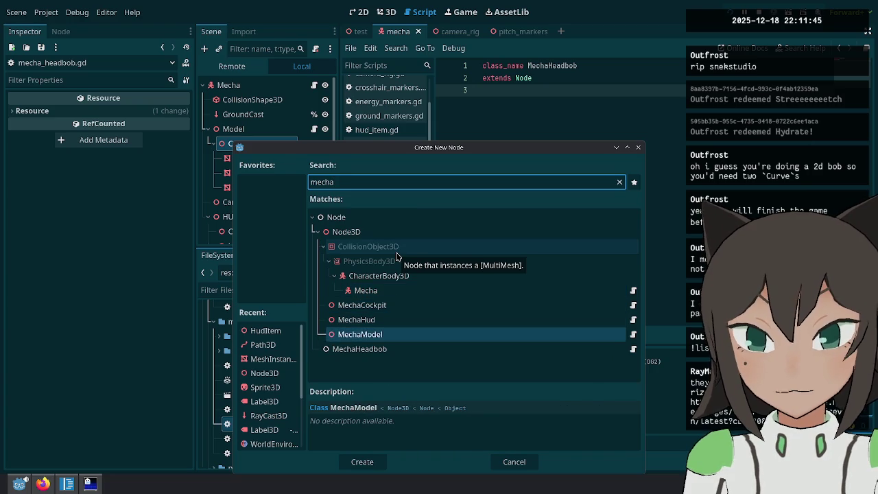
key(Down)
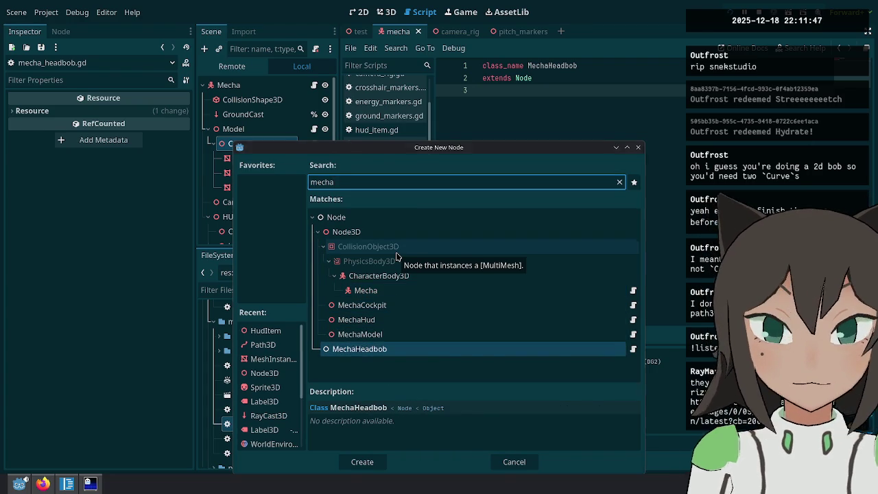
key(Return)
click(556, 83)
text(3D)
key(ctrl+s)
Step: Cut and paste MechaHeadbob onto Cockpit, then delete that MechaHeadbob node
key(ctrl+x)
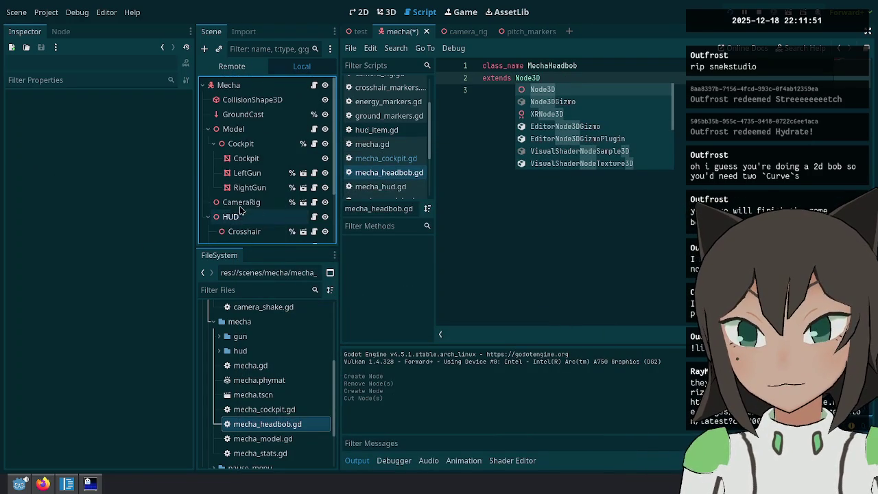
click(249, 129)
click(255, 146)
key(ctrl+v)
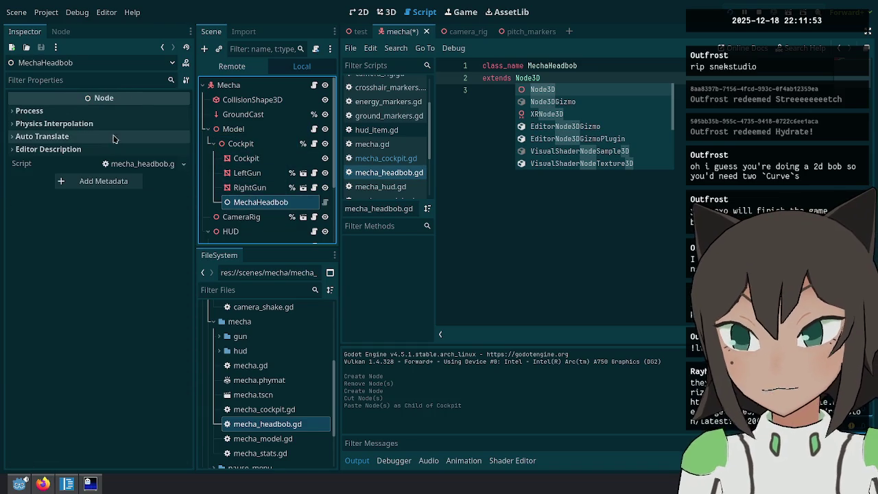
click(139, 111)
click(275, 203)
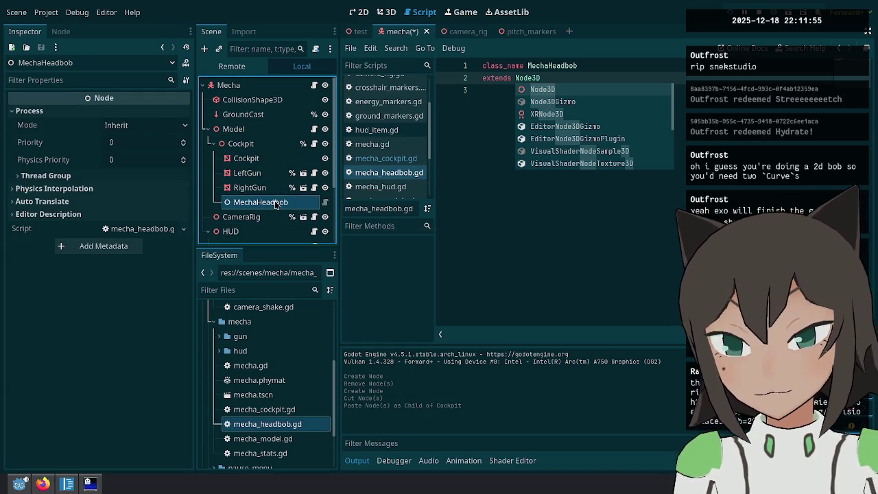
key(Delete)
key(Return)
Step: Add a fresh MechaHeadbob under Cockpit and drag it onto Model just above Cockpit
right_click(266, 143)
key(Escape)
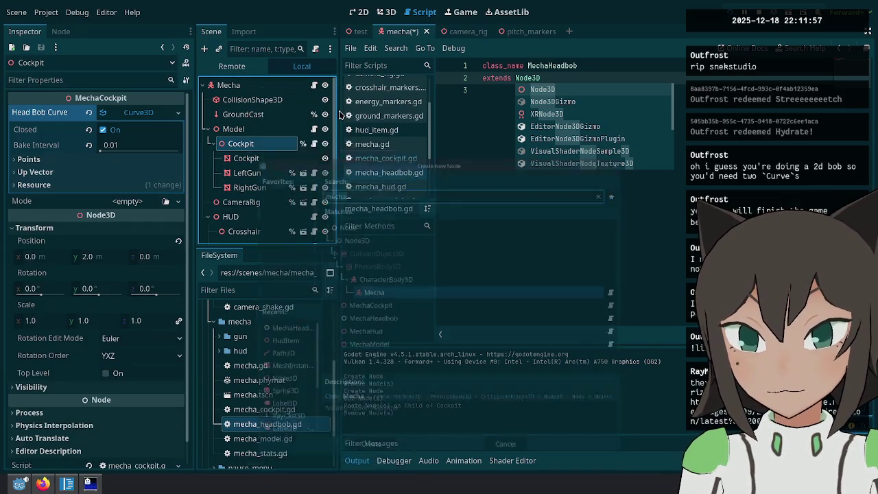
key(Escape)
right_click(259, 144)
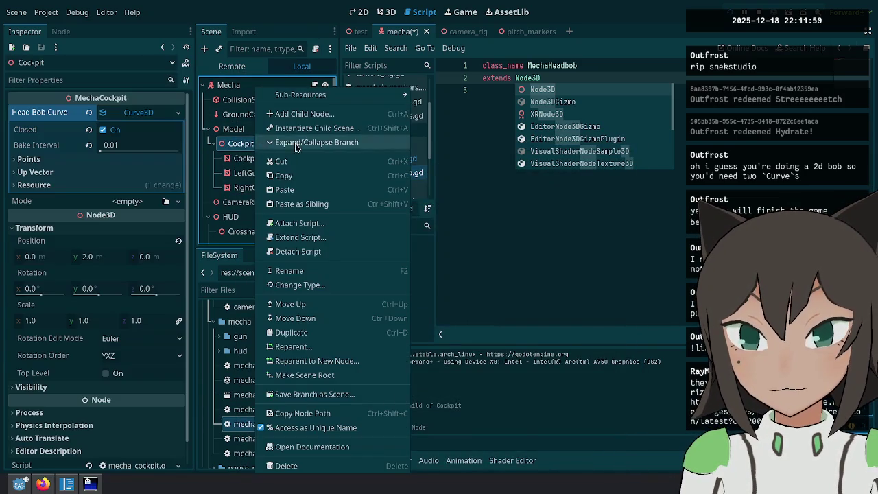
click(336, 112)
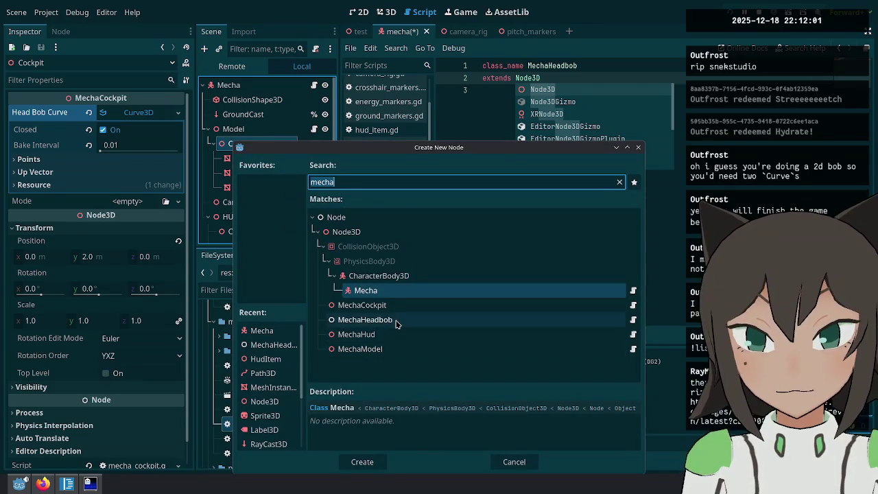
double_click(396, 319)
drag(259, 205, 262, 137)
click(140, 115)
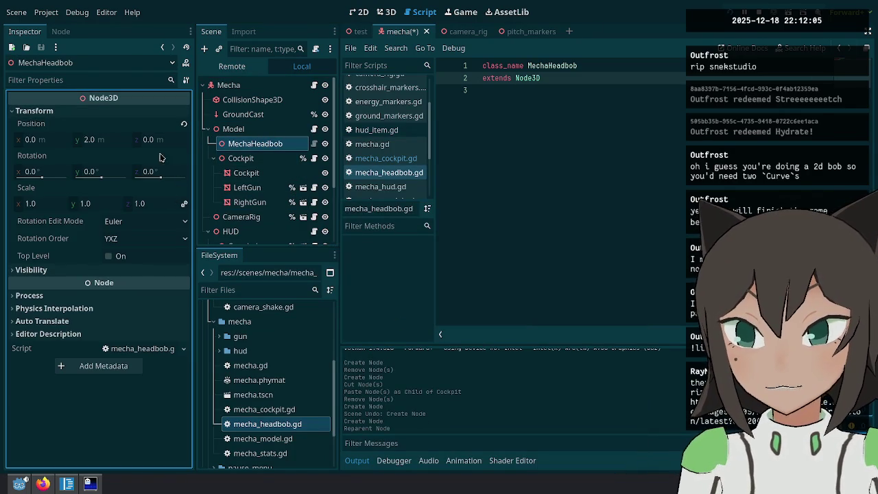
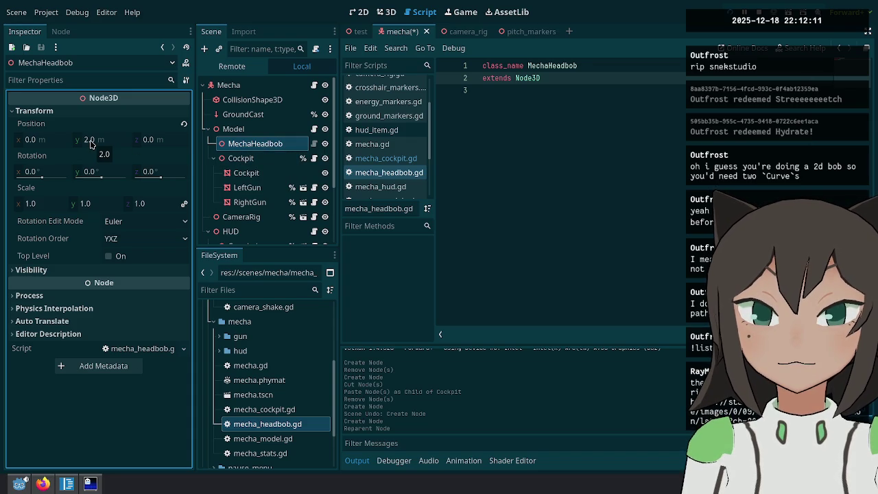
Step: Parent Cockpit under MechaHeadbob and move the head_bob and head_bob_timer declarations into mecha_headbob.gd
click(252, 162)
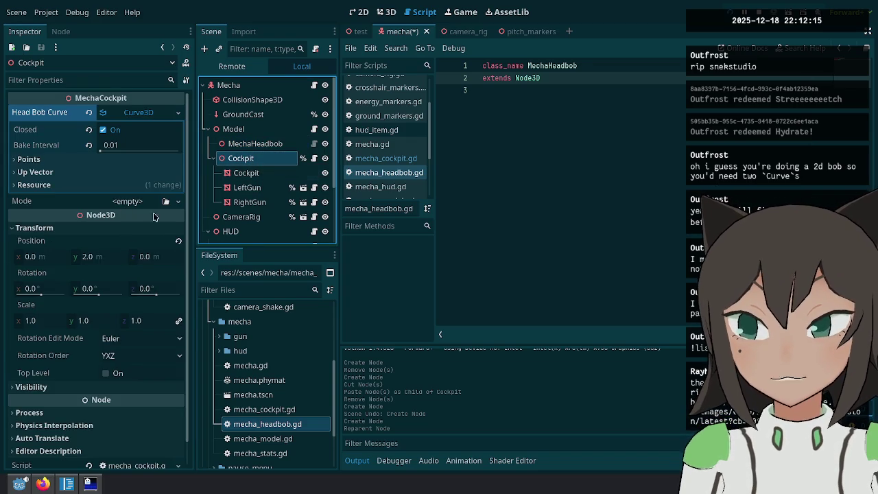
drag(252, 163, 267, 150)
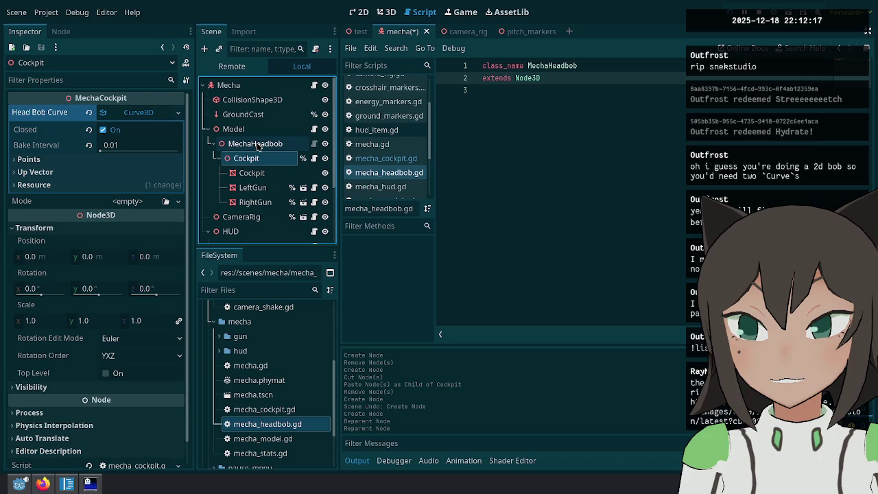
click(314, 159)
scroll(562, 126, up, 2)
key(shift+Up)
key(shift+Up)
key(ctrl+c)
key(BackSpace)
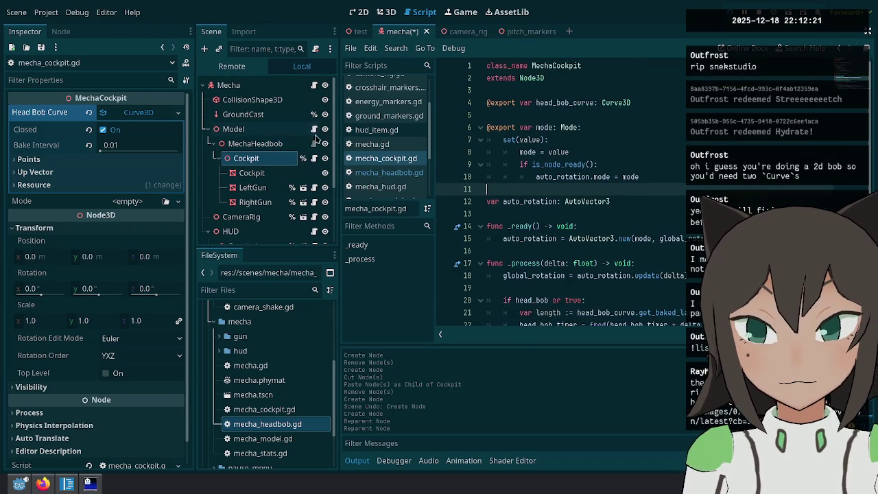
click(315, 143)
click(586, 133)
key(ctrl+v)
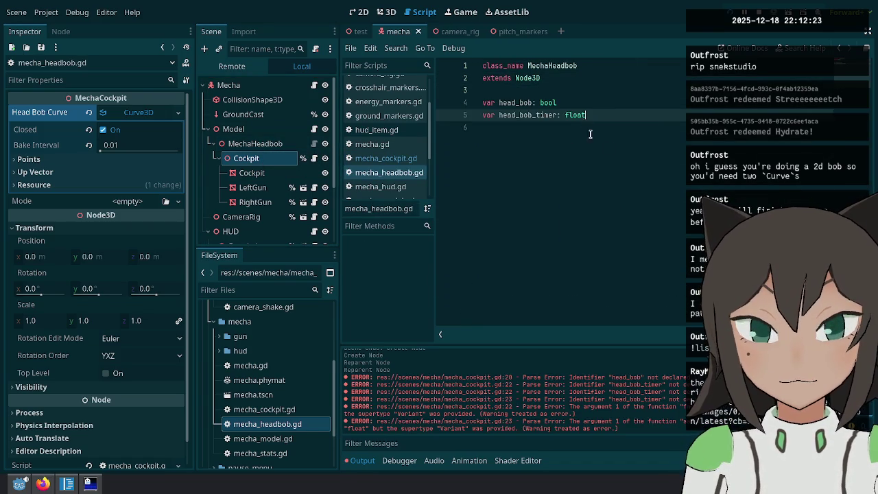
key(ctrl+s)
Step: Copy the exported head_bob_curve line from mecha_cockpit.gd to the top of mecha_headbob.gd
click(314, 158)
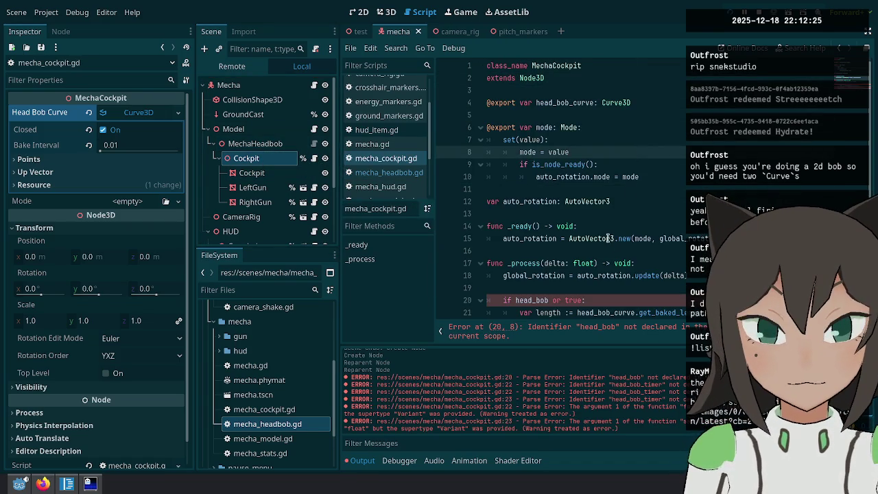
mouse_move(631, 103)
mouse_down()
mouse_move(488, 103)
mouse_move(488, 90)
mouse_up()
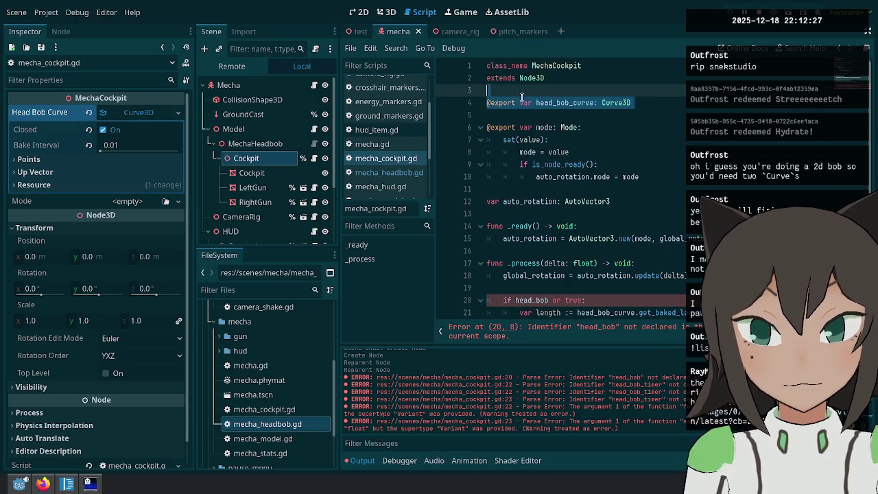
right_click(126, 112)
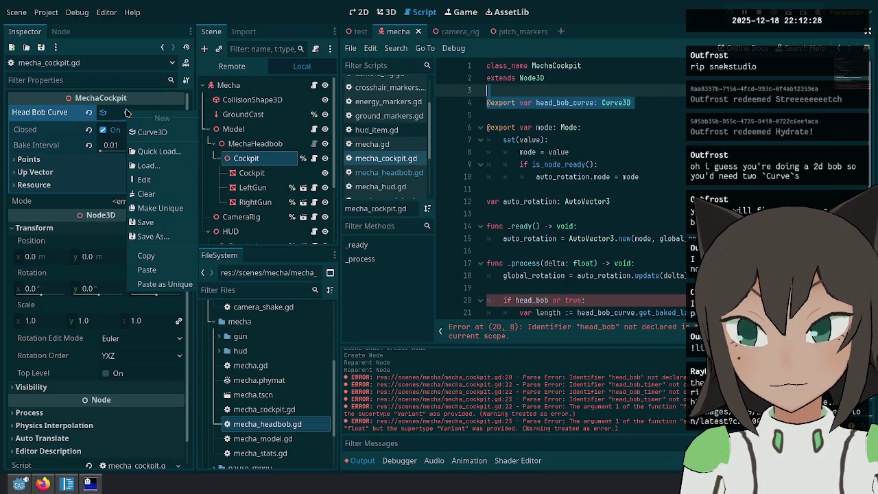
click(166, 258)
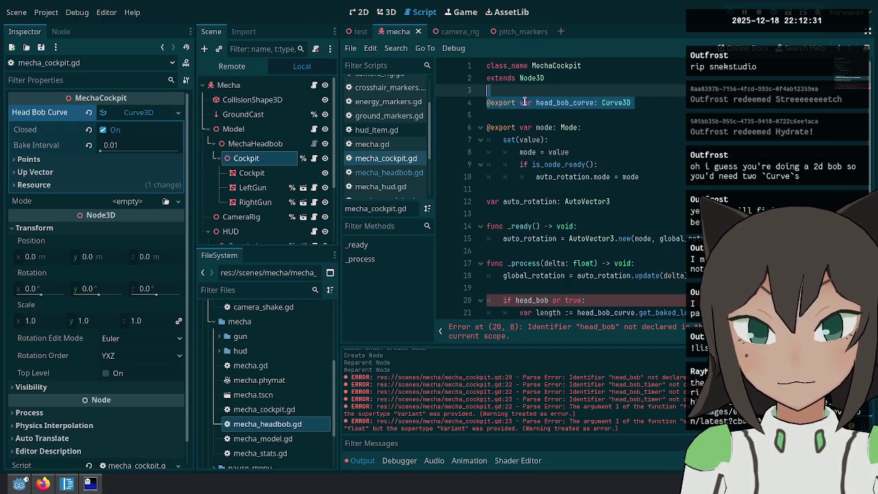
click(570, 102)
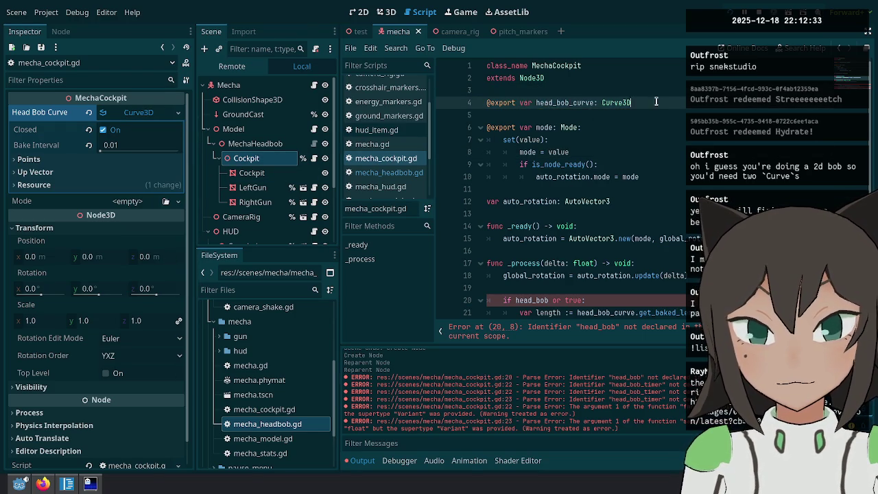
drag(659, 102, 480, 90)
key(ctrl+c)
click(371, 144)
click(389, 172)
click(571, 91)
key(ctrl+v)
key(Return)
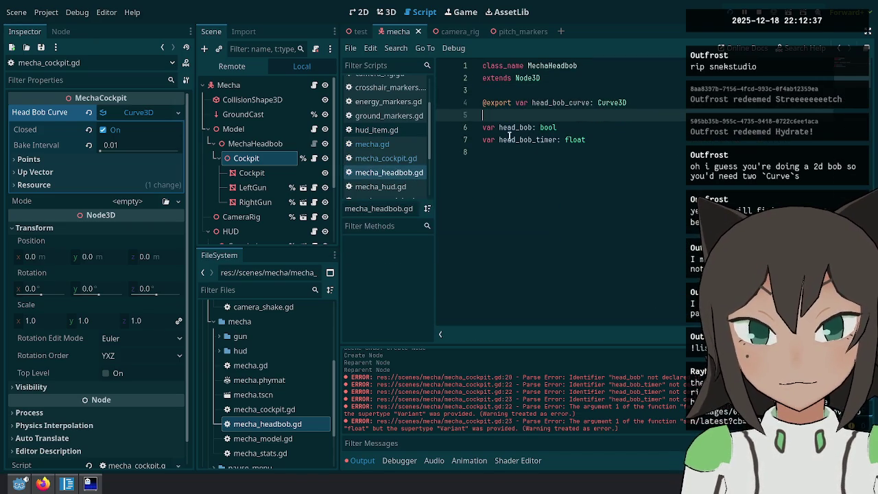
key(ctrl+End)
Step: Bring up the actions for the Cockpit node's Head Bob Curve property
click(255, 143)
click(246, 158)
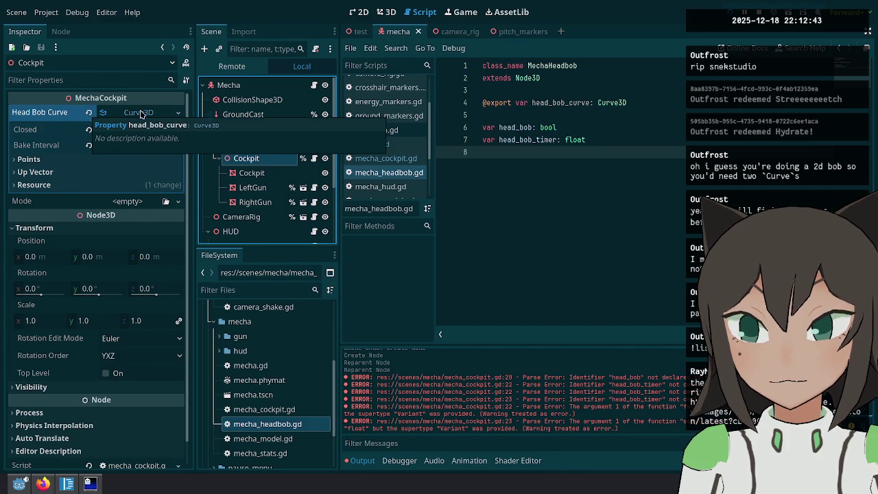
right_click(140, 112)
Step: Copy Cockpit's Head Bob Curve resource and paste it into MechaHeadbob's Head Bob Curve
click(182, 255)
click(268, 144)
right_click(130, 113)
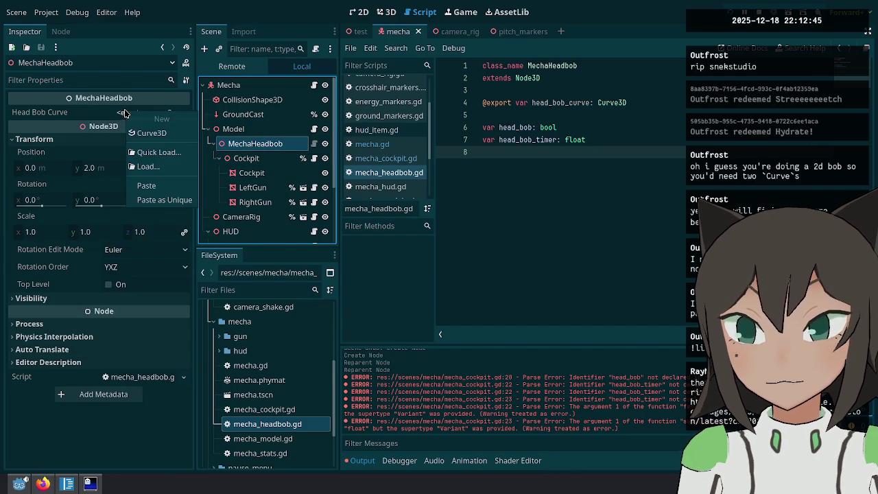
click(150, 185)
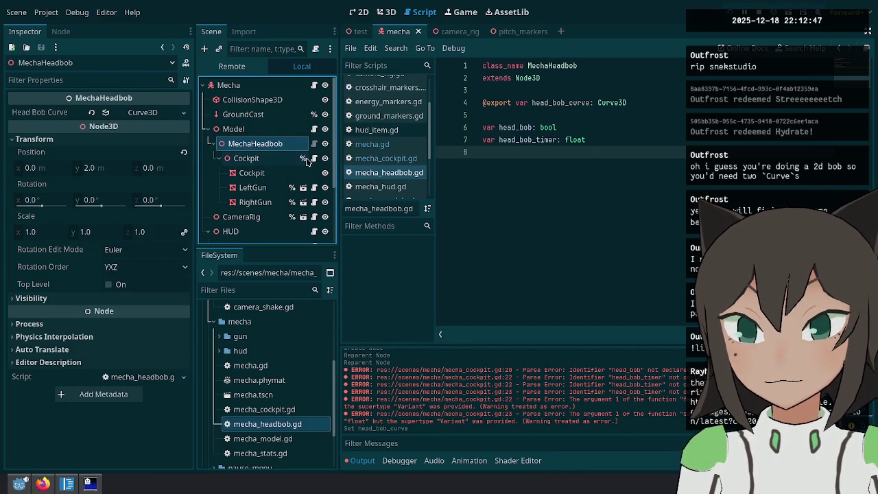
Step: Remove the head_bob_curve export and the head-bob block from mecha_cockpit.gd, then save
click(303, 158)
key(BackSpace)
key(BackSpace)
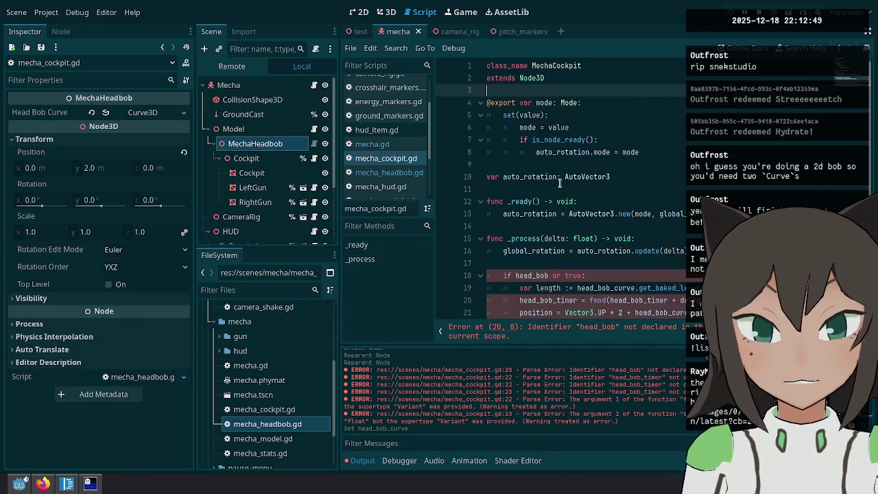
click(557, 226)
scroll(557, 224, down, 1)
key(BackSpace)
key(BackSpace)
key(BackSpace)
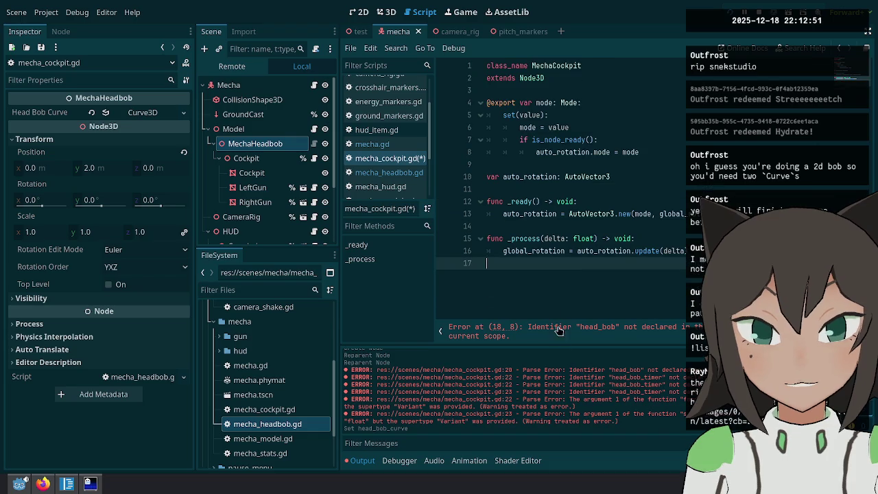
key(ctrl+s)
click(617, 176)
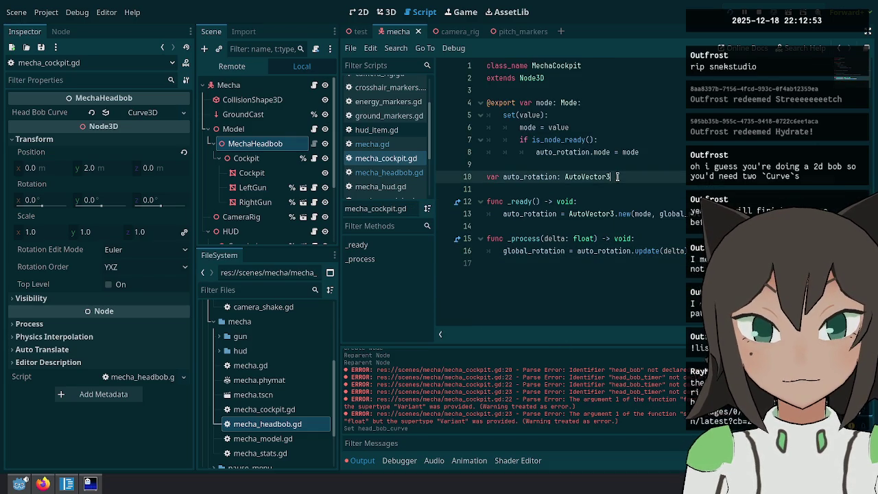
Step: Paste the head-bob code into a new _physics_process function in mecha_headbob.gd and save
click(317, 144)
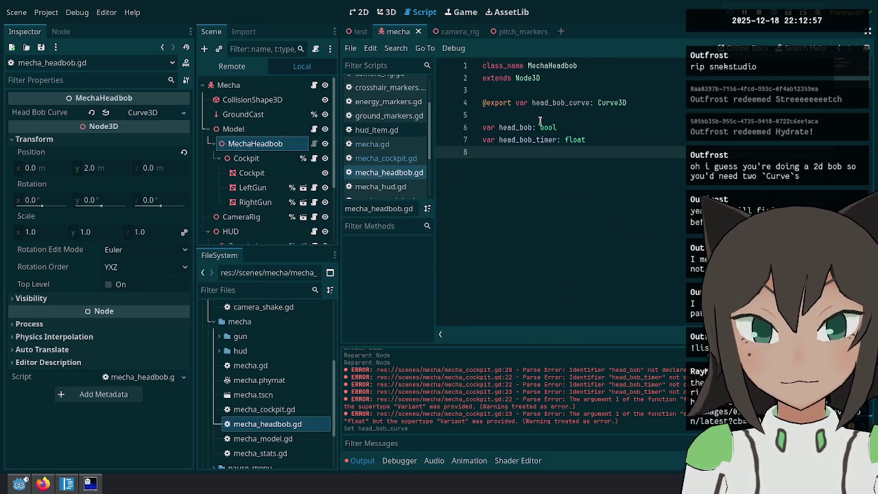
key(ctrl+v)
click(528, 157)
key(Return)
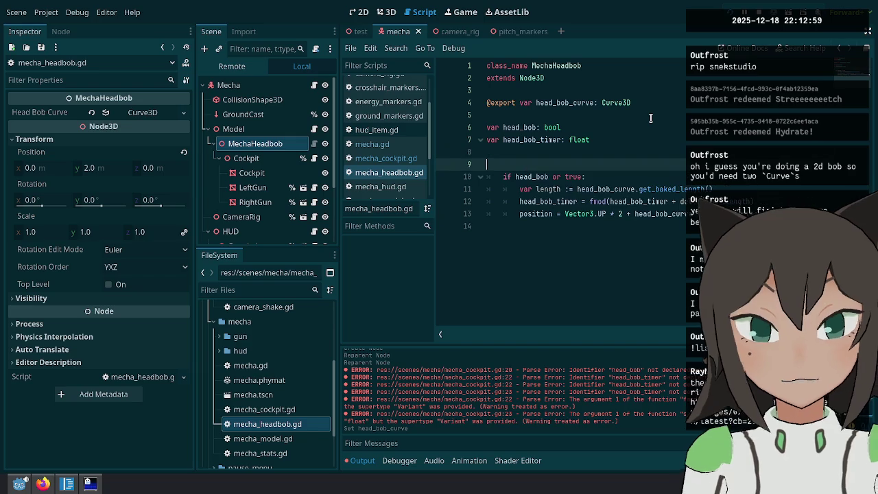
text(h)
key(BackSpace)
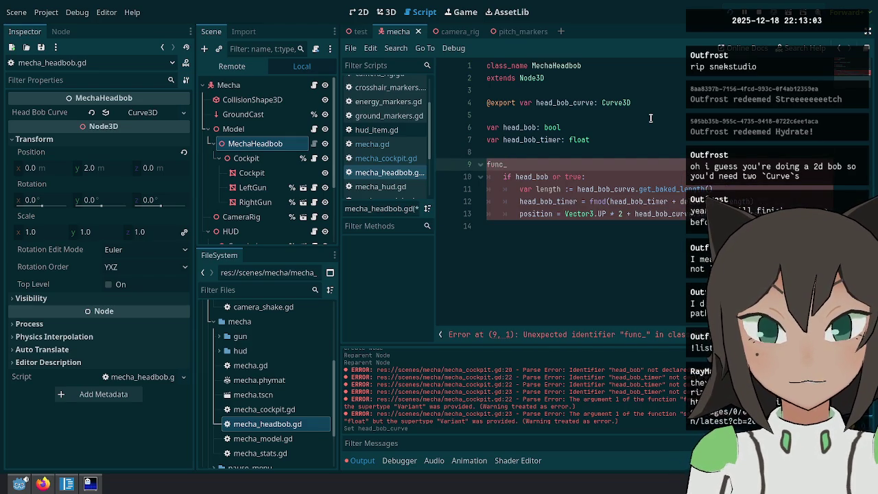
text(phy)
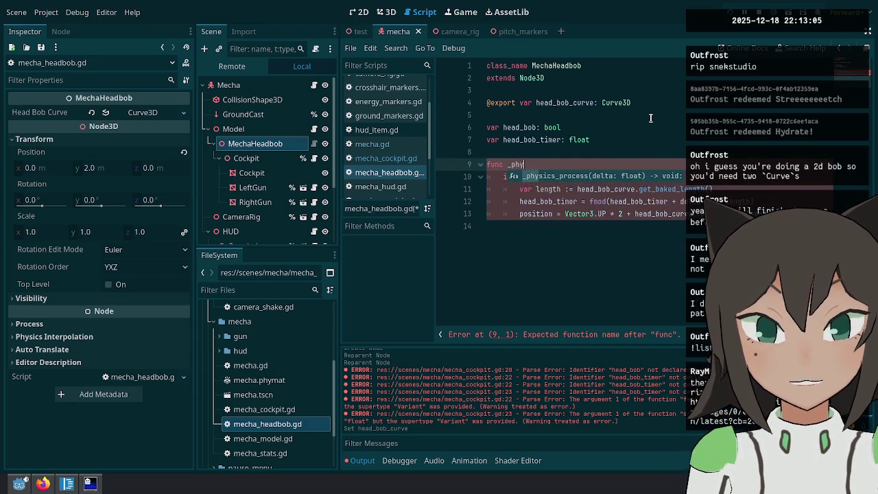
key(Return)
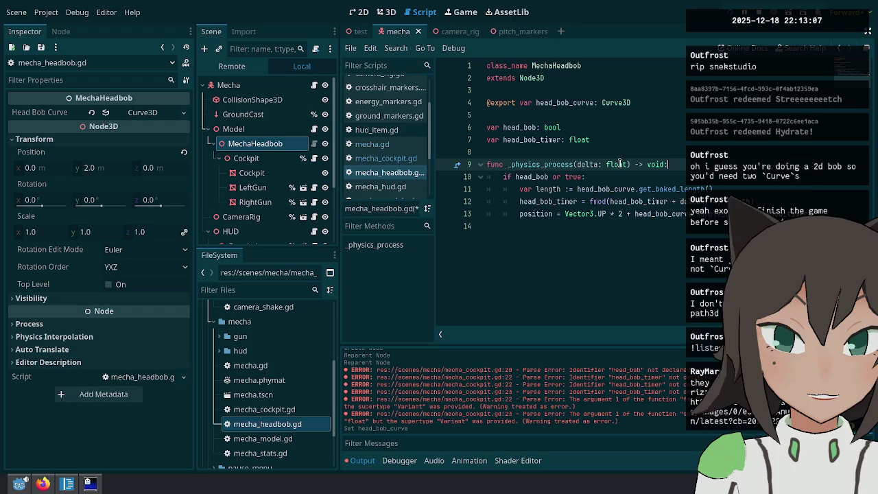
click(253, 160)
click(255, 144)
click(672, 227)
key(ctrl+s)
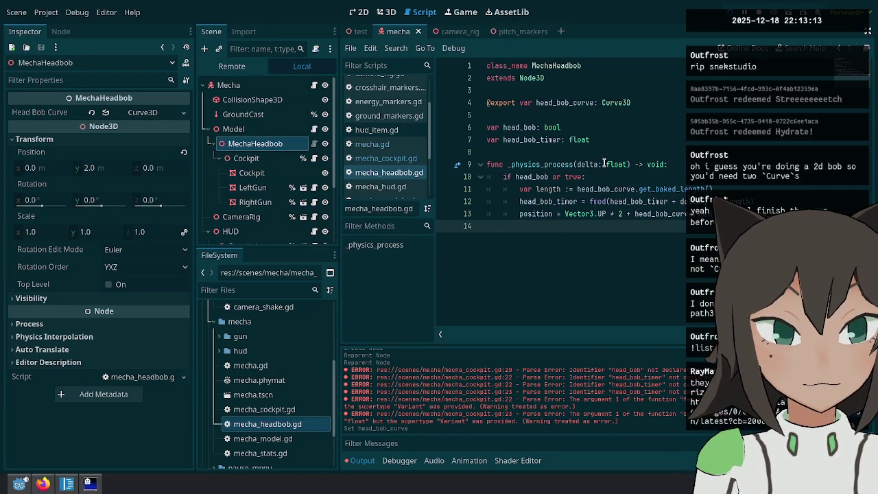
click(534, 177)
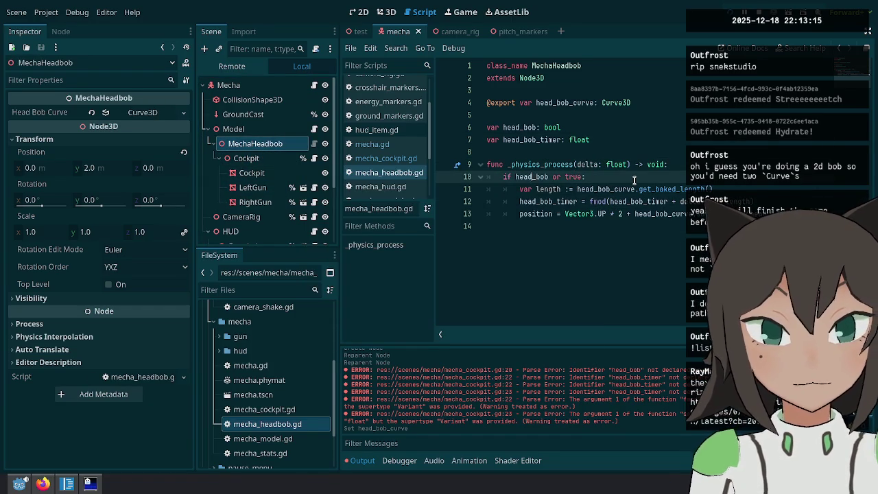
Step: Add a plain Node3D child node from MechaHeadbob's actions
click(265, 165)
click(264, 143)
click(265, 129)
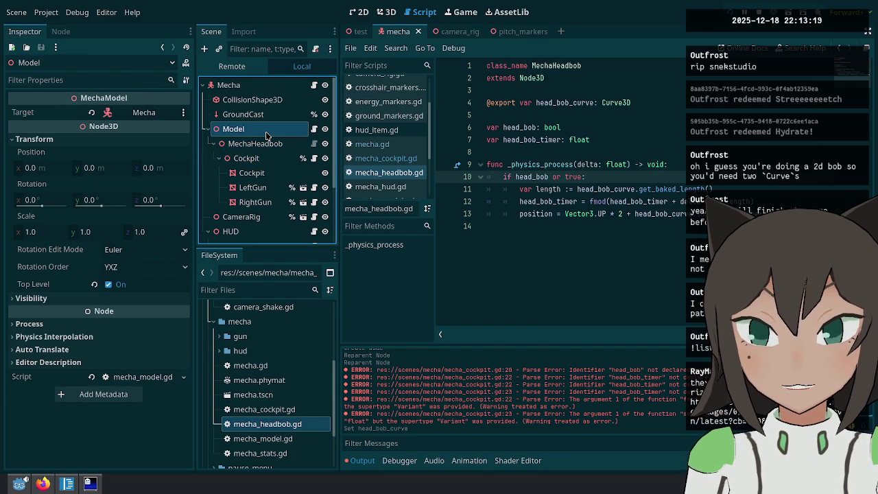
click(273, 142)
click(265, 129)
click(265, 158)
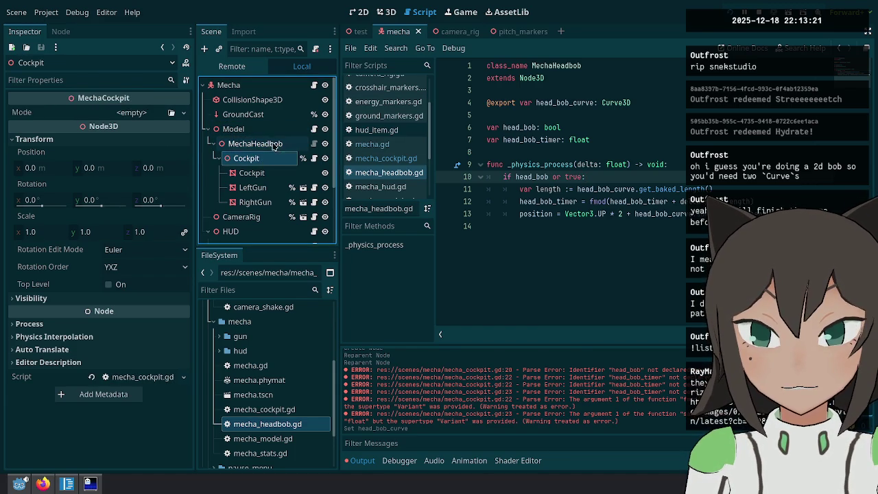
click(268, 143)
right_click(268, 149)
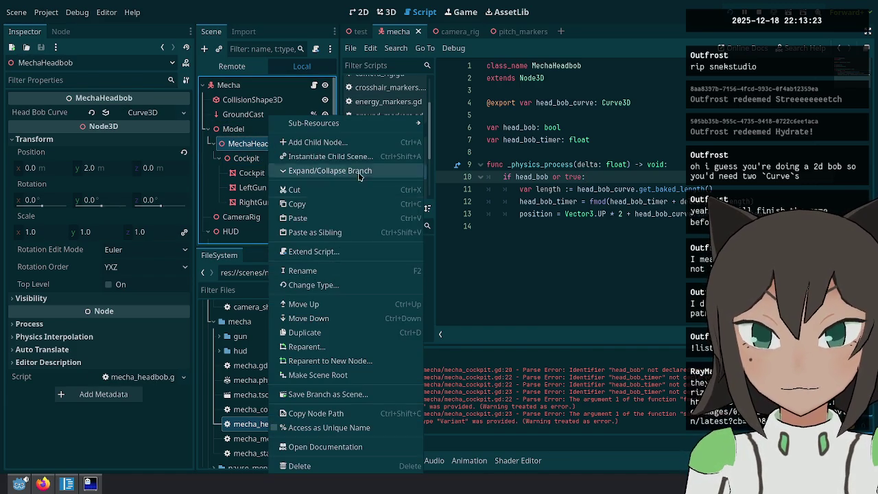
click(370, 144)
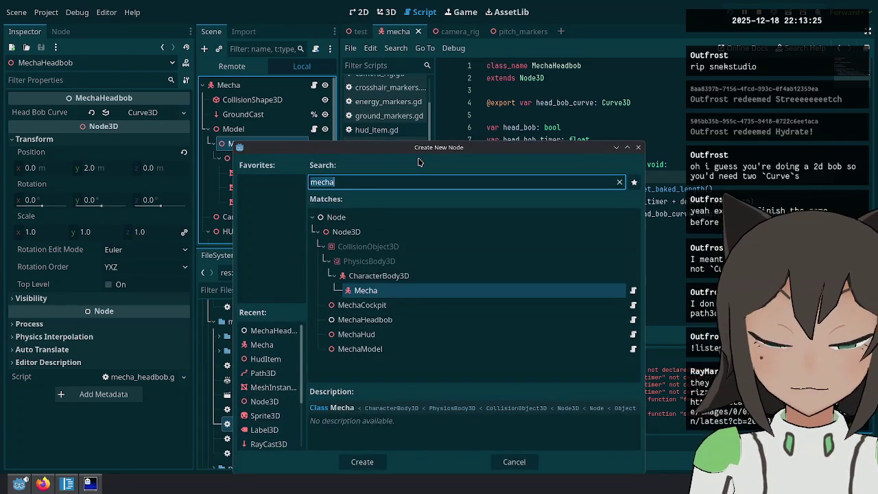
key(Up)
key(Up)
key(Up)
key(Return)
Step: Nest MechaHeadbob inside the new Node3D under Model
mouse_move(244, 217)
mouse_down()
mouse_move(265, 132)
mouse_move(272, 144)
mouse_up()
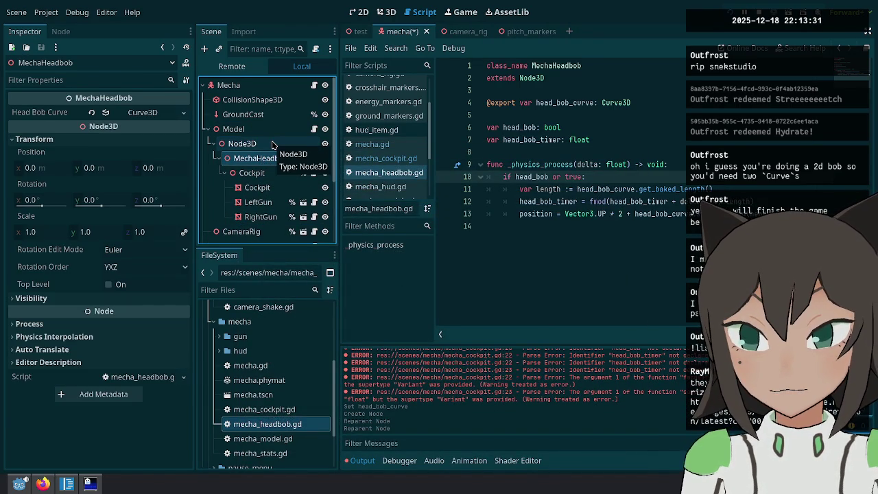
key(ctrl+z)
click(272, 144)
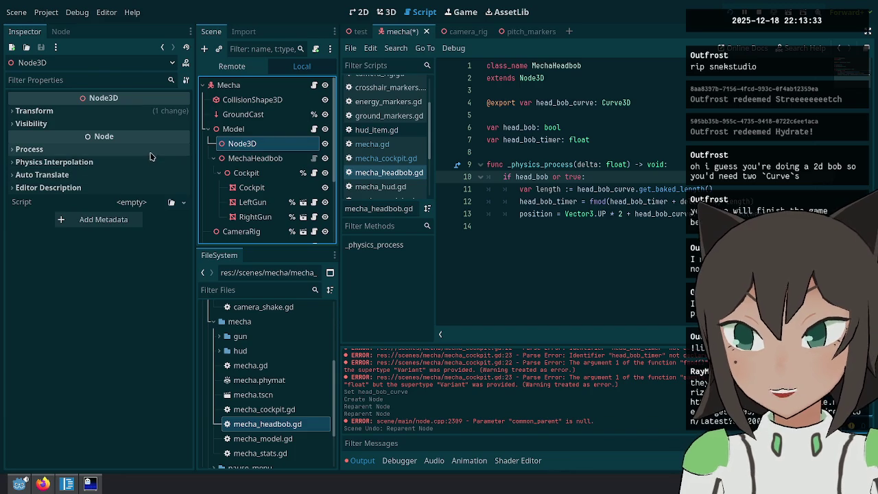
click(165, 115)
mouse_move(253, 163)
mouse_down()
mouse_move(269, 161)
mouse_move(273, 145)
mouse_up()
click(274, 144)
Step: Rename the new Node3D to Cockpit
click(312, 142)
text(Cockpit)
key(Return)
click(264, 174)
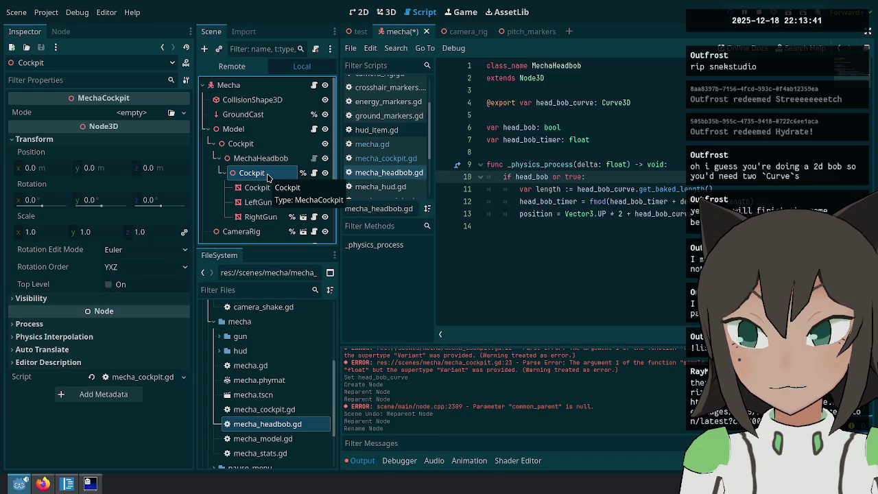
Step: Rename the inner Cockpit node to MechaTurret
click(313, 173)
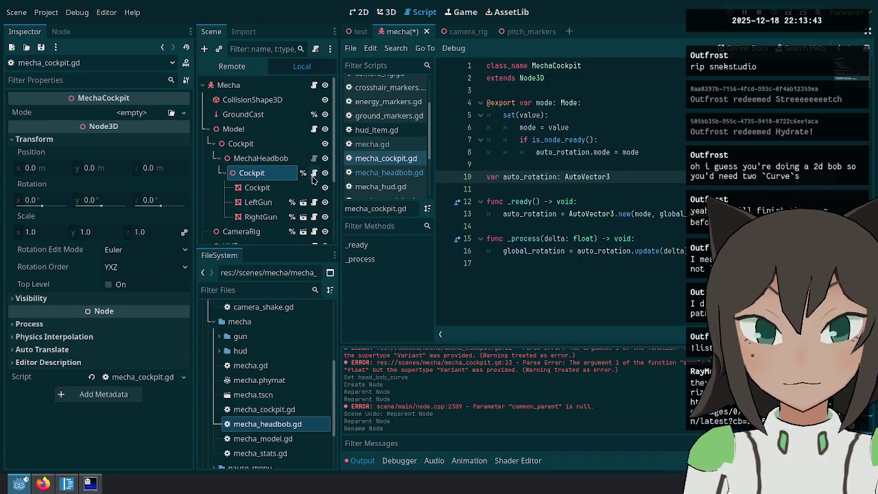
right_click(273, 178)
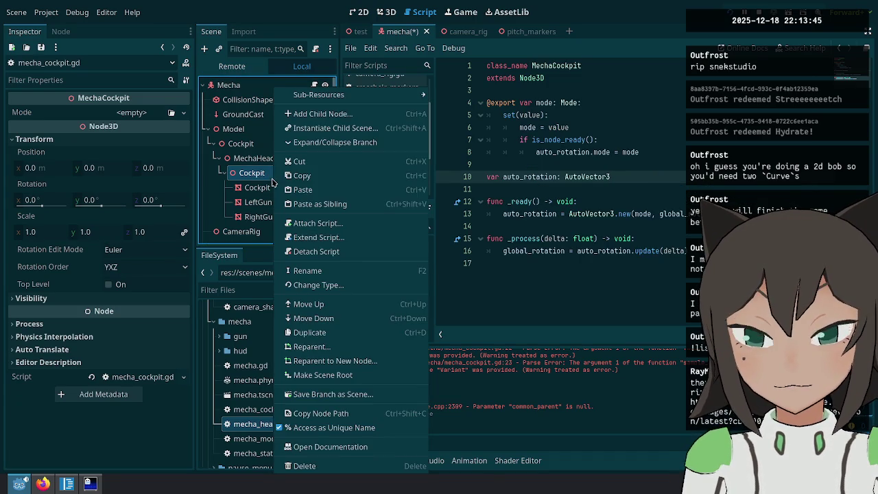
click(272, 180)
double_click(261, 176)
text(MechaTurret)
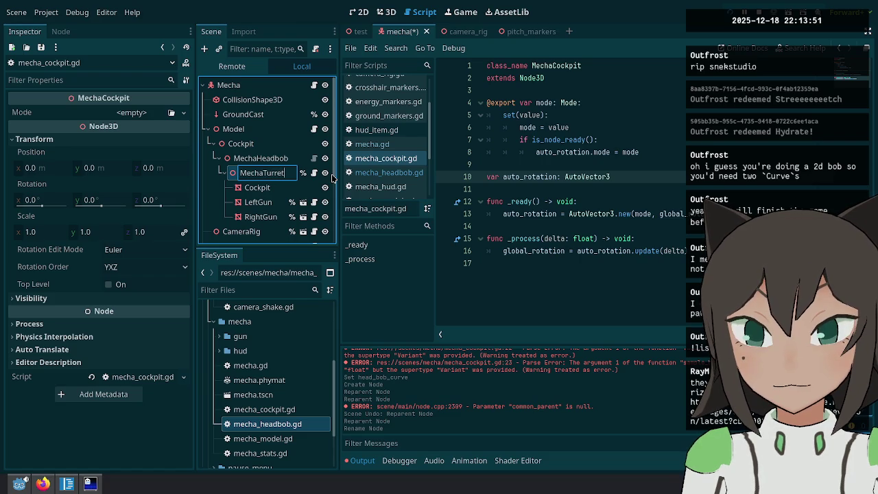
key(Return)
Step: Change the script's class_name to MechaTurret and save
click(595, 66)
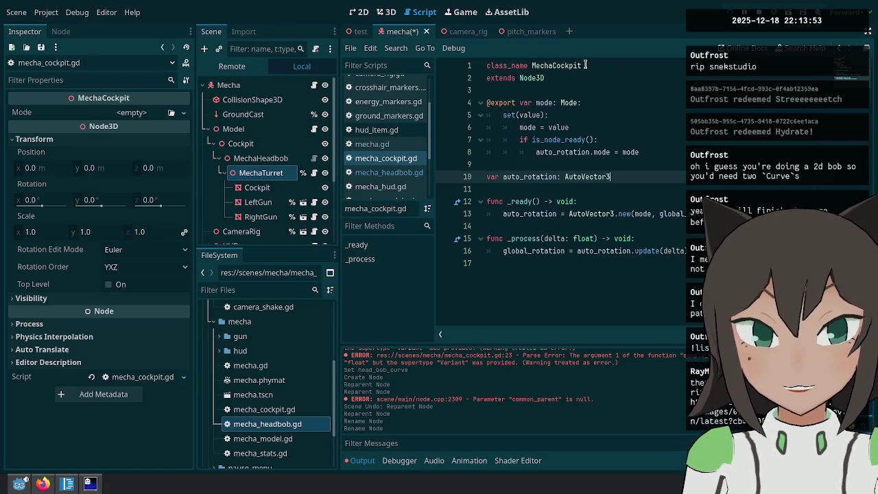
key(BackSpace)
key(BackSpace)
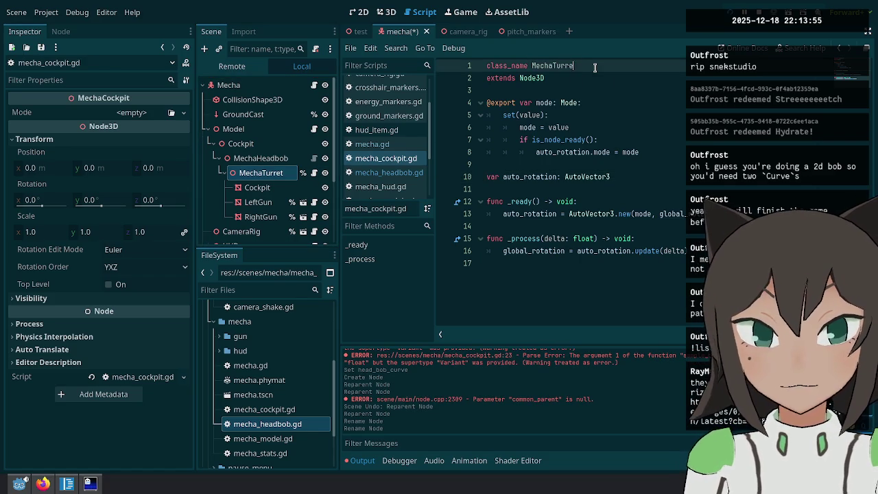
key(ctrl+s)
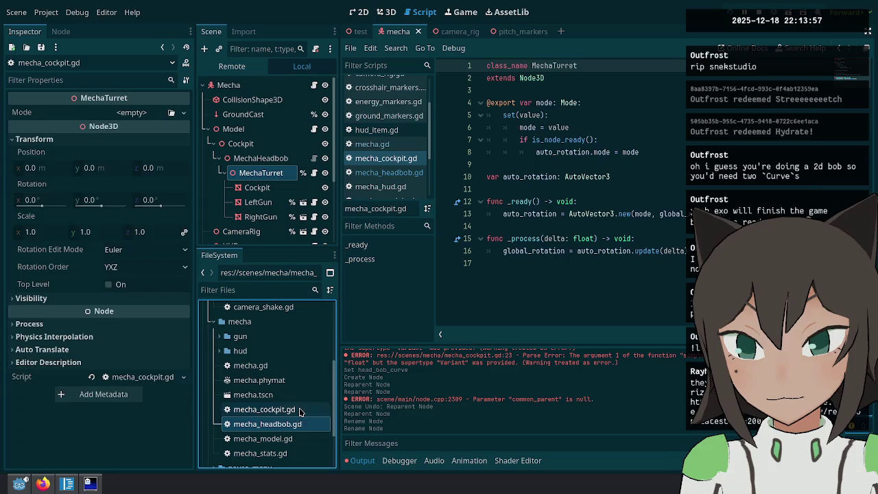
Step: Rename mecha_cockpit.gd to mecha_turret.gd in the FileSystem
click(306, 411)
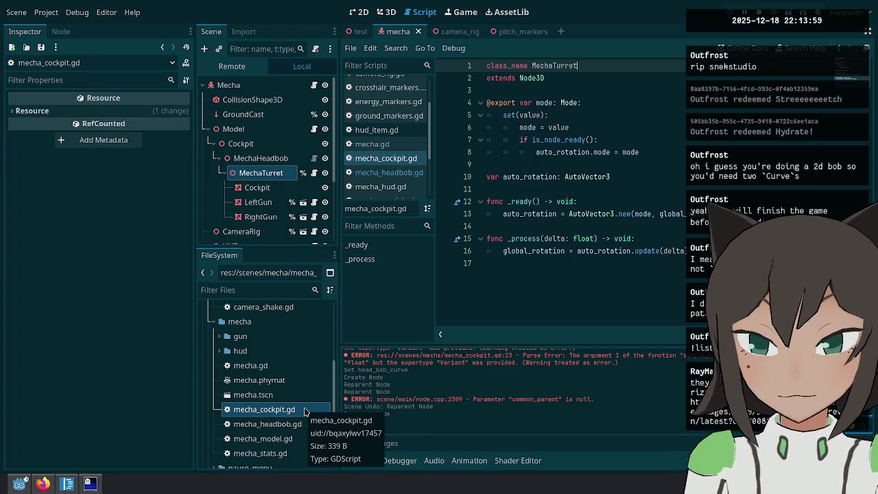
click(305, 410)
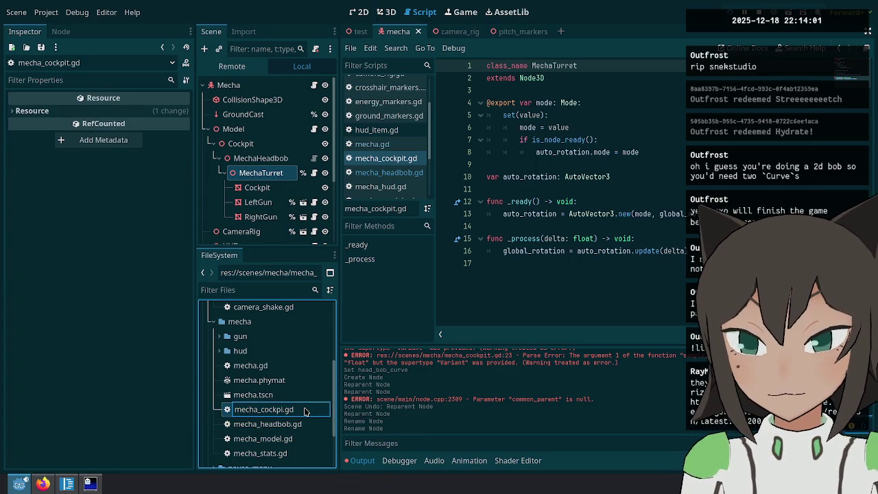
text(turre)
key(Return)
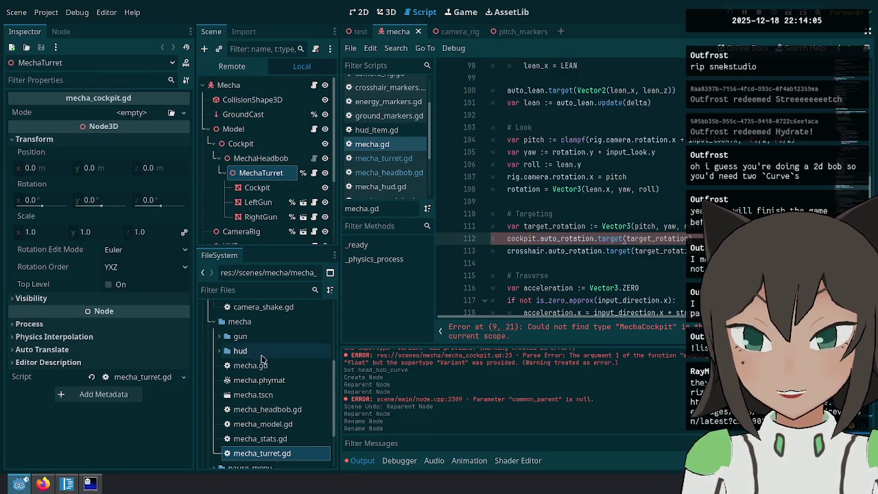
Step: Create a new folder named cockpit inside the mecha folder
right_click(275, 323)
mouse_move(309, 261)
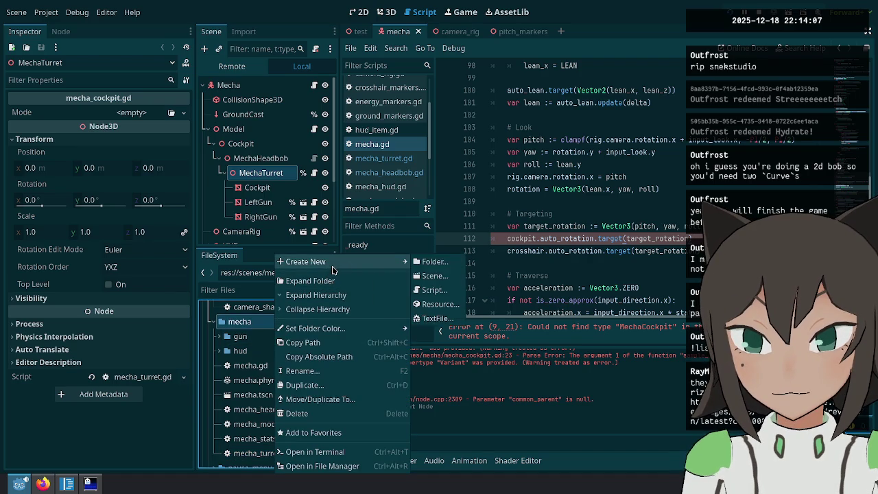
click(427, 264)
text(coc)
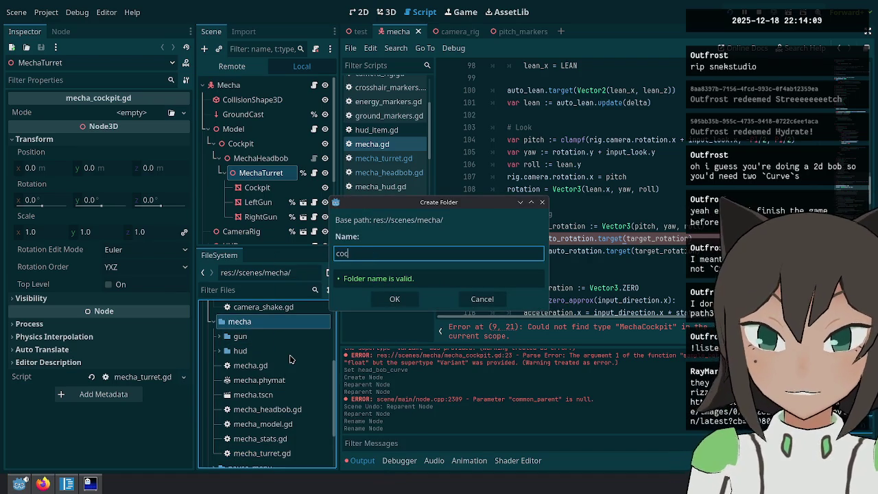
key(Return)
Step: Move mecha_turret.gd and mecha_headbob.gd into the cockpit folder
scroll(281, 453, down, 1)
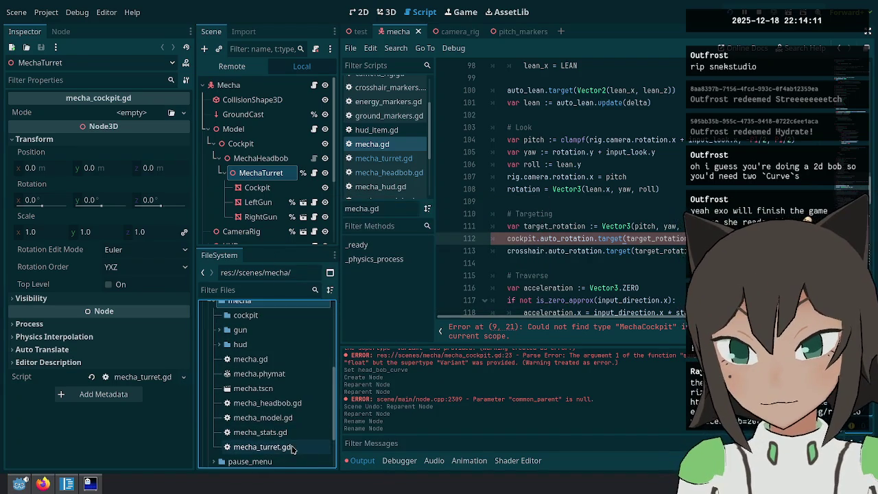
click(278, 447)
mouse_move(278, 447)
mouse_down()
mouse_move(283, 338)
mouse_move(268, 318)
mouse_up()
mouse_move(280, 407)
mouse_down()
mouse_move(284, 323)
mouse_move(268, 322)
mouse_up()
right_click(267, 320)
Step: Create a new script mecha_cockpit.gd in the cockpit folder
mouse_move(295, 262)
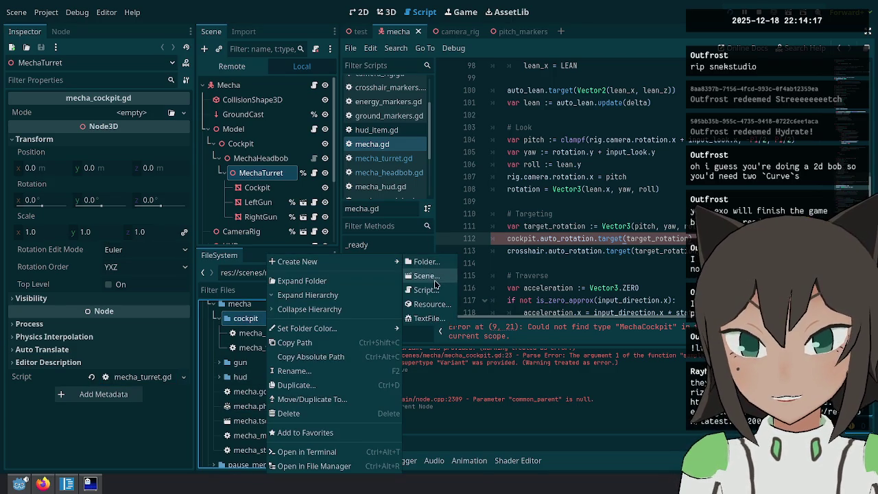
click(422, 288)
text(He)
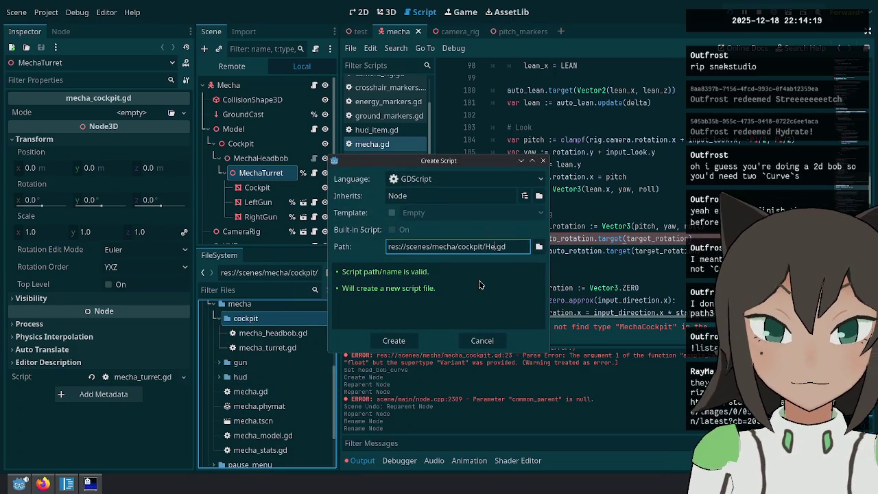
text(echa)
text(ockpit)
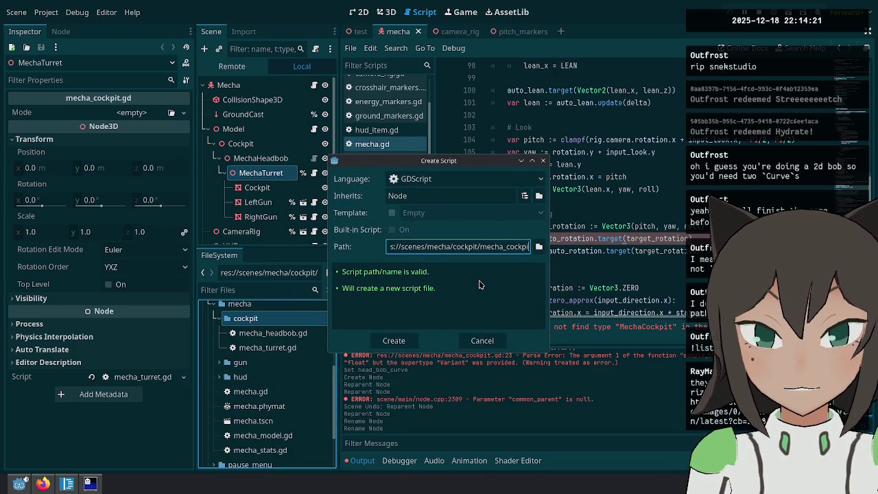
key(Return)
Step: Attach mecha_cockpit.gd to Cockpit, save the branch as cockpit.tscn, and open it
mouse_move(263, 335)
mouse_down()
mouse_move(264, 142)
mouse_move(255, 141)
mouse_move(246, 325)
mouse_up()
key(Return)
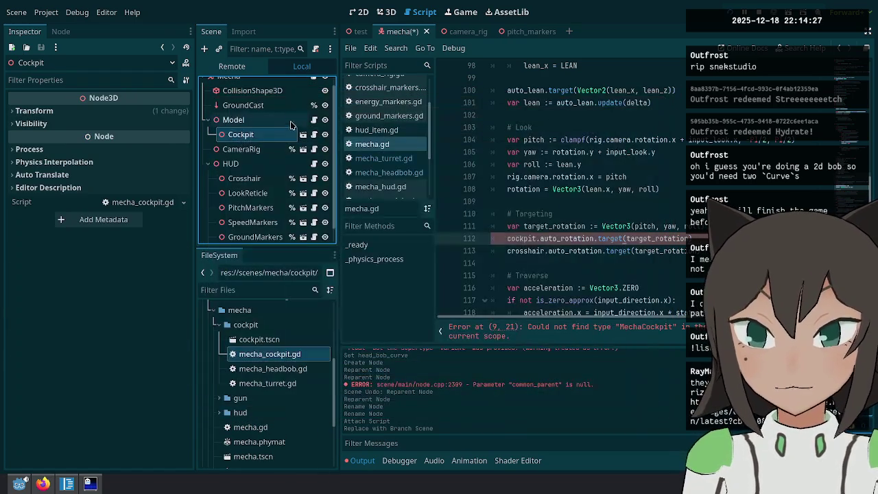
double_click(309, 337)
Step: Add class_name MechaCockpit to the script, save, and test-run the game
click(545, 104)
key(Return)
key(Up)
key(Up)
key(Return)
key(Up)
text(class)
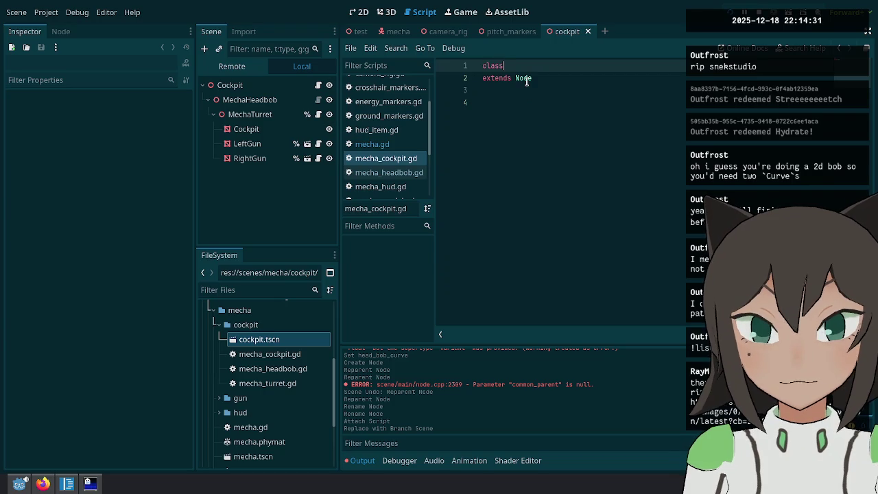
text(_name MechaCockpit)
key(Down)
key(Down)
key(Down)
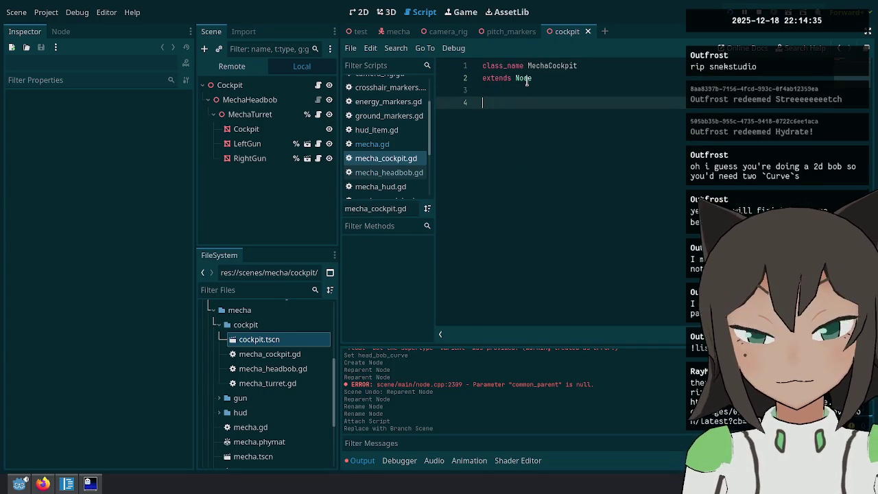
key(BackSpace)
key(ctrl+s)
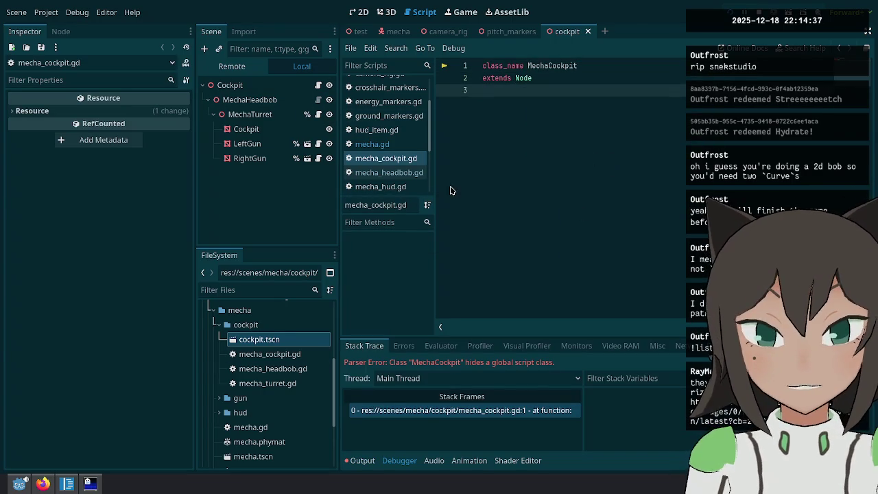
key(F8)
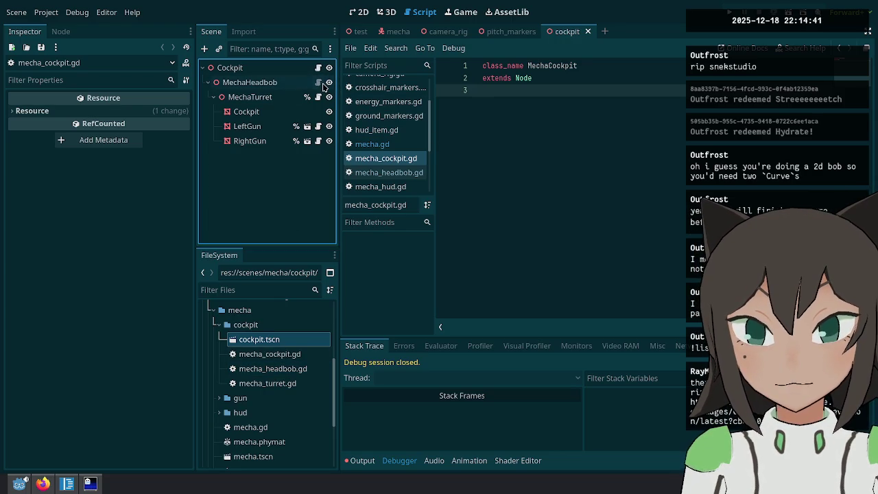
Step: Review the MechaHeadbob and Cockpit scripts, then open MechaTurret's script
click(318, 83)
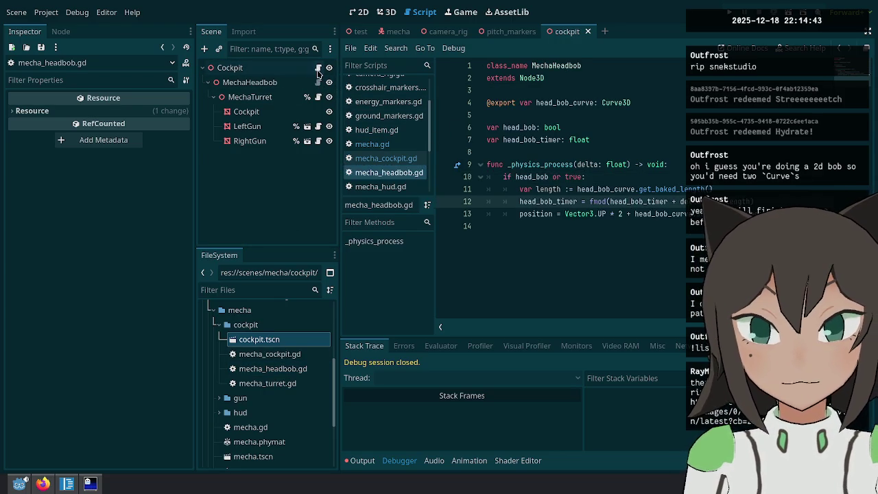
click(318, 68)
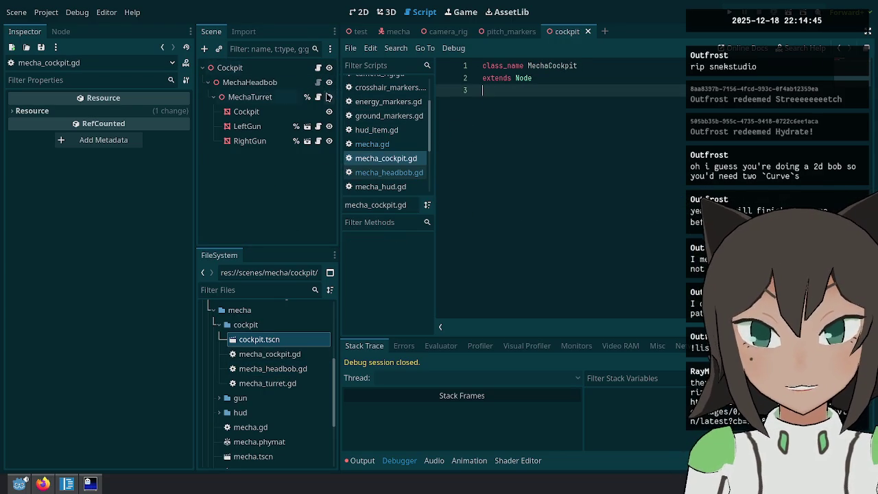
click(272, 86)
click(272, 97)
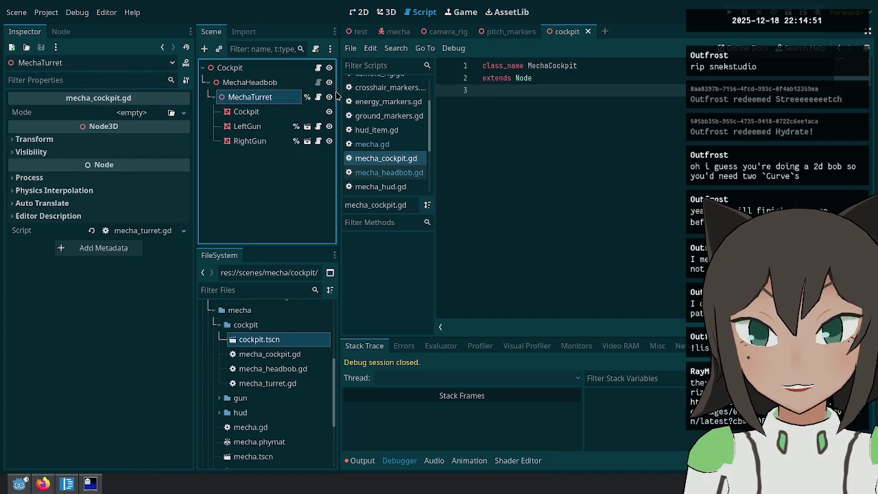
click(318, 96)
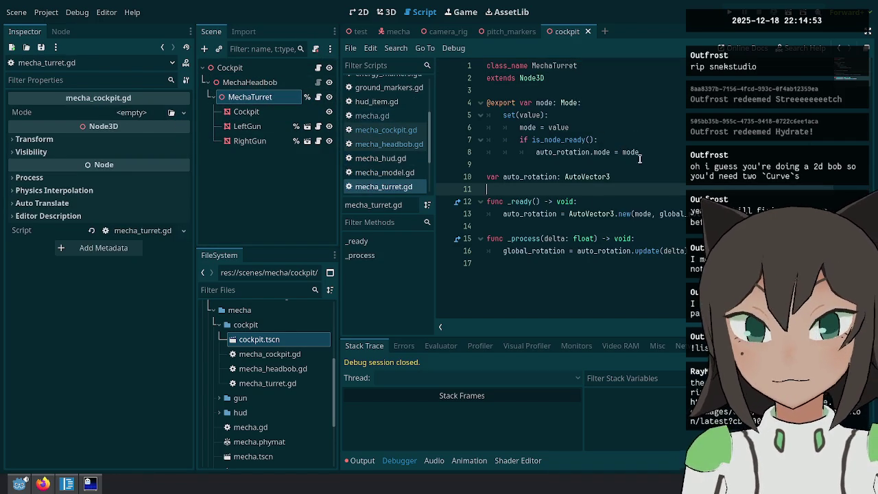
Step: Select the exported mode property and its setter on lines 4–8
click(661, 240)
click(617, 251)
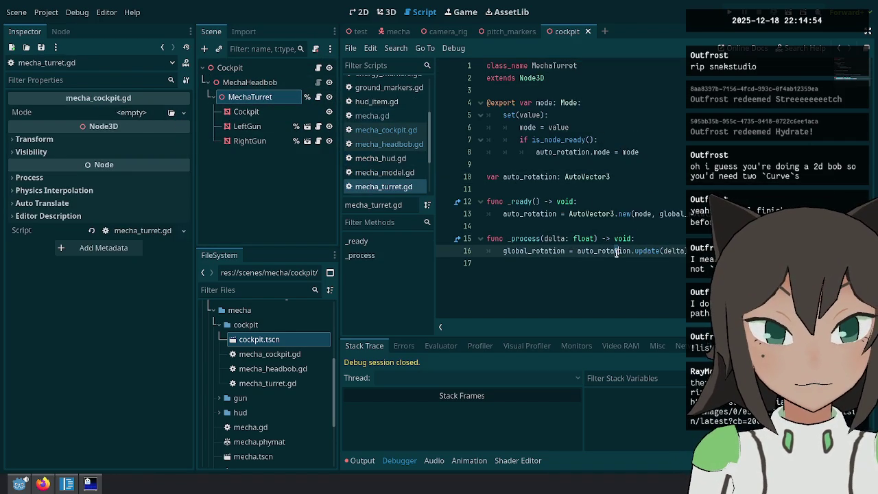
double_click(642, 217)
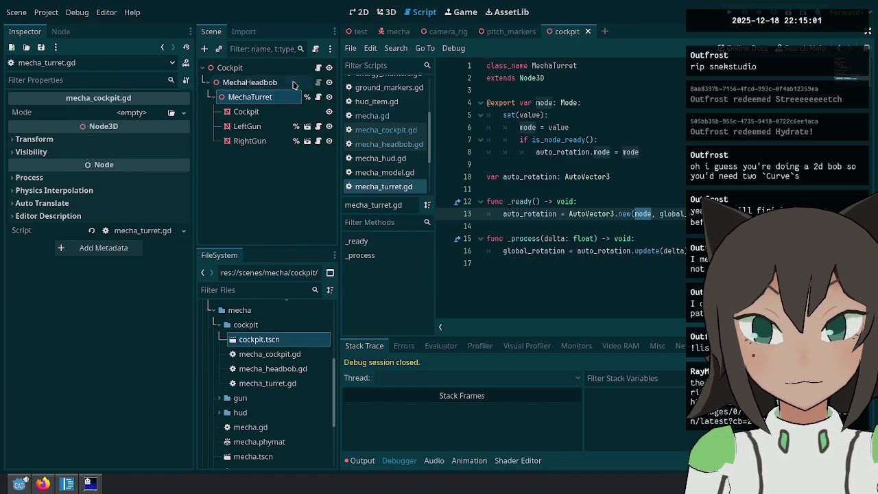
drag(609, 103, 601, 95)
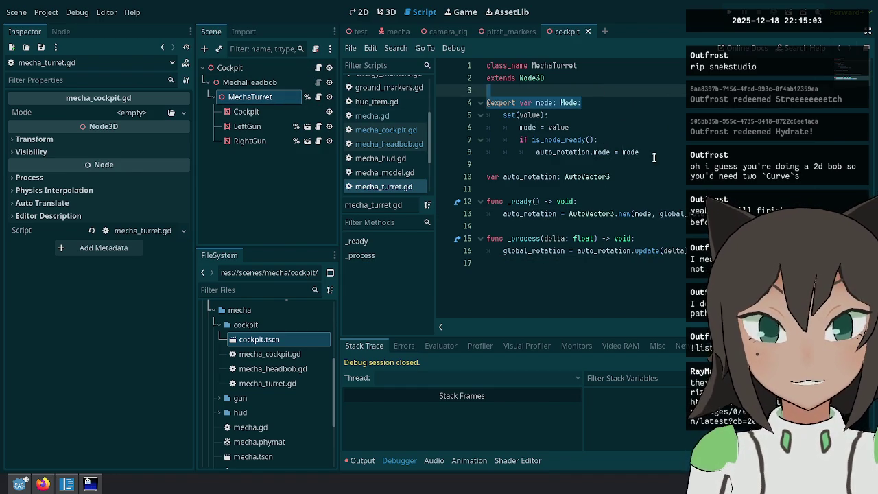
Step: Paste the mode property block into mecha_cockpit.gd and rename it turret_mode
drag(648, 157, 616, 95)
key(ctrl+c)
click(386, 129)
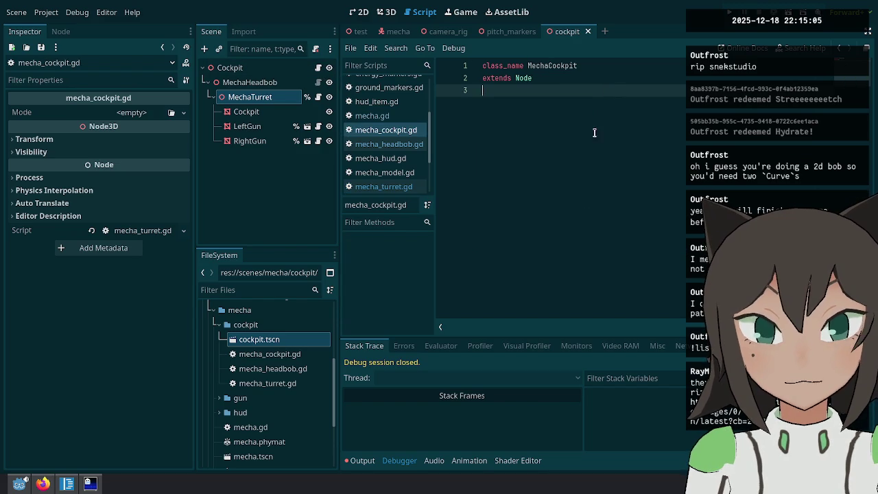
key(ctrl+v)
click(532, 103)
text(turret_)
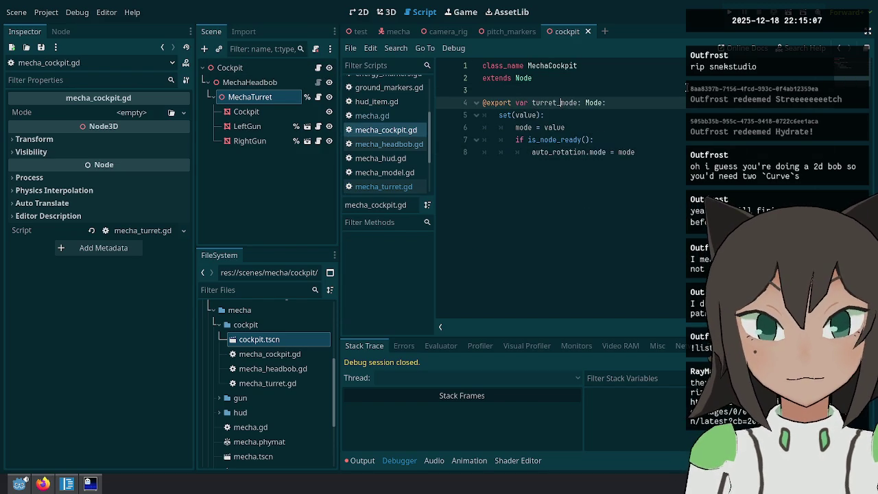
key(Down)
key(Down)
key(Down)
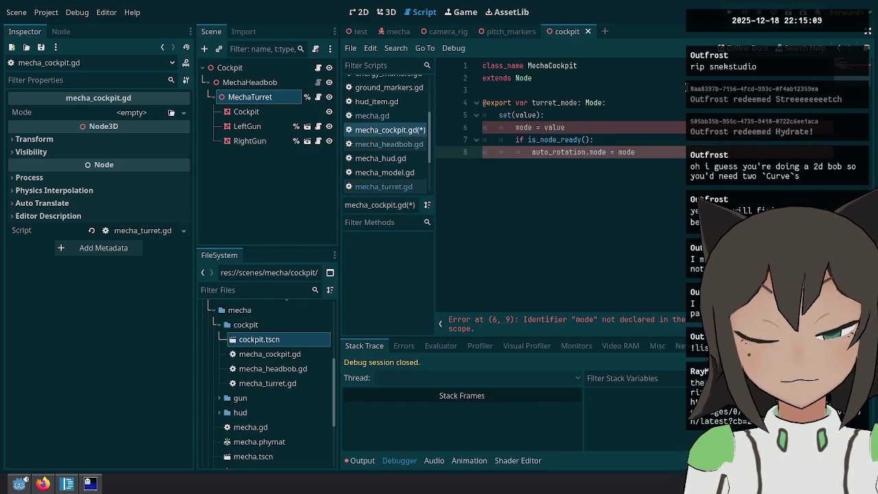
mouse_move(280, 96)
mouse_down()
mouse_move(605, 221)
mouse_move(556, 177)
mouse_up()
key(Return)
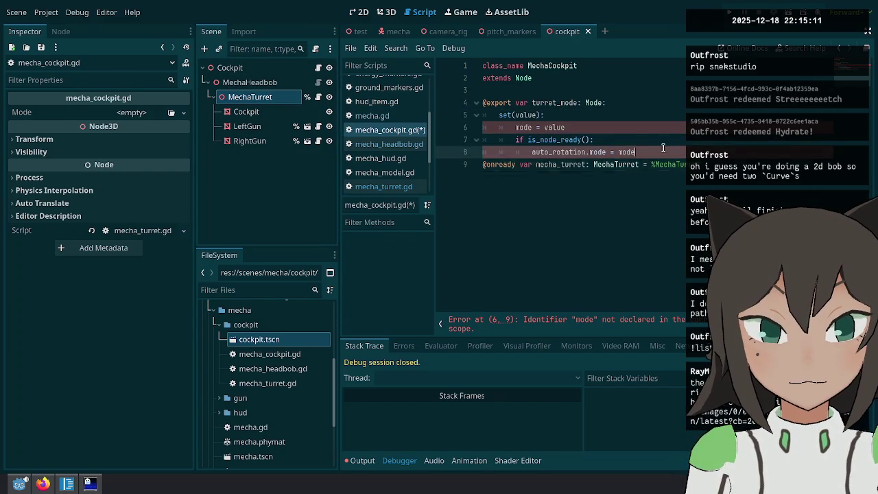
double_click(556, 177)
key(ctrl+c)
click(536, 152)
key(ctrl+v)
text(.)
click(535, 140)
key(ctrl+shift+Right)
key(ctrl+shift+Right)
key(BackSpace)
key(Up)
key(Up)
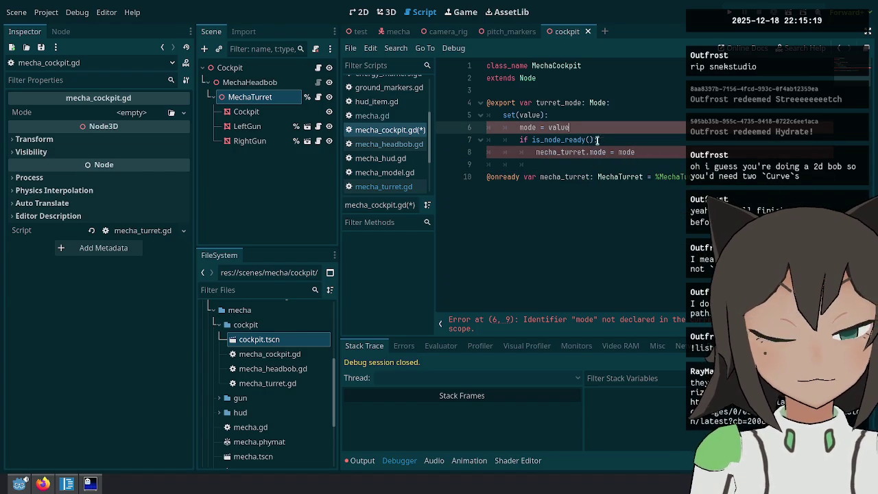
click(556, 165)
Step: Rename the stored property in the setter to turret_mode and save the script
click(602, 132)
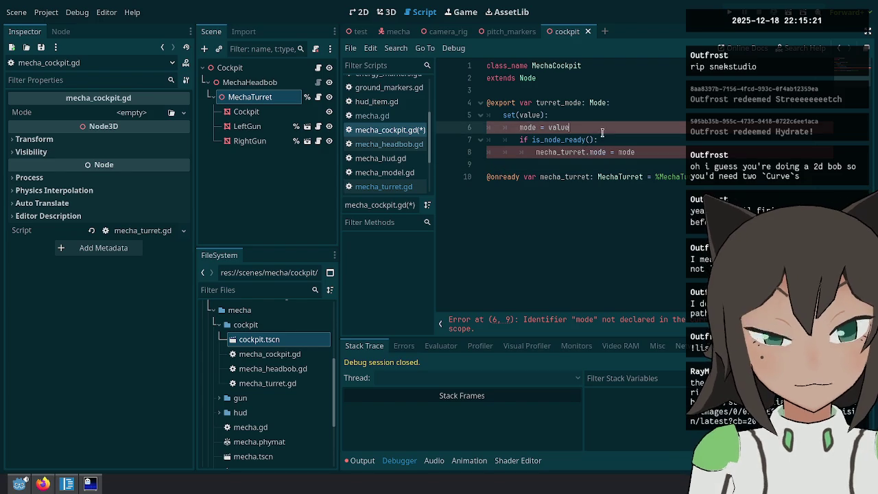
double_click(559, 103)
key(ctrl+c)
double_click(528, 128)
key(ctrl+v)
key(ctrl+s)
Step: Replace mode with value on line 8 of the setter and save
click(623, 152)
click(623, 152)
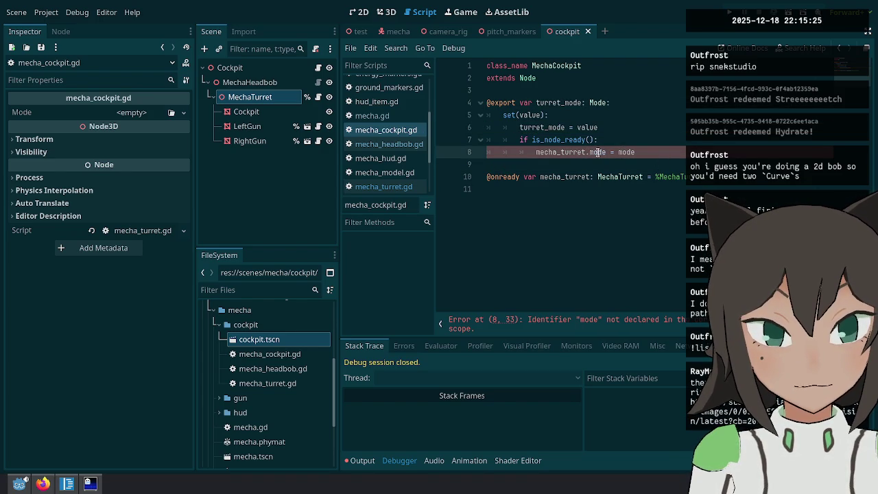
double_click(626, 152)
text(val)
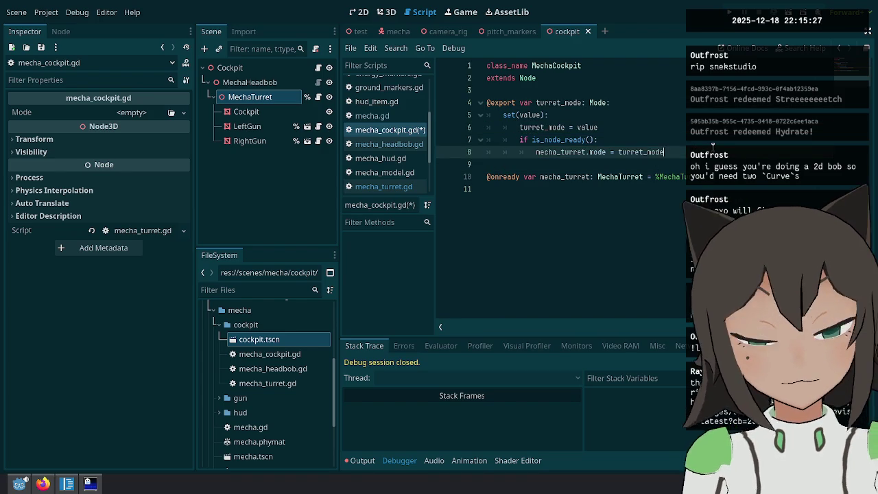
text(ue)
key(ctrl+s)
click(540, 224)
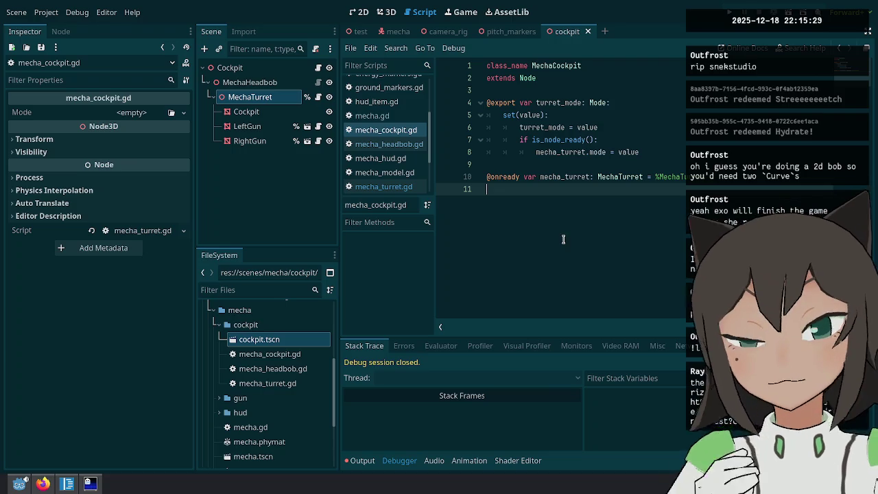
click(317, 97)
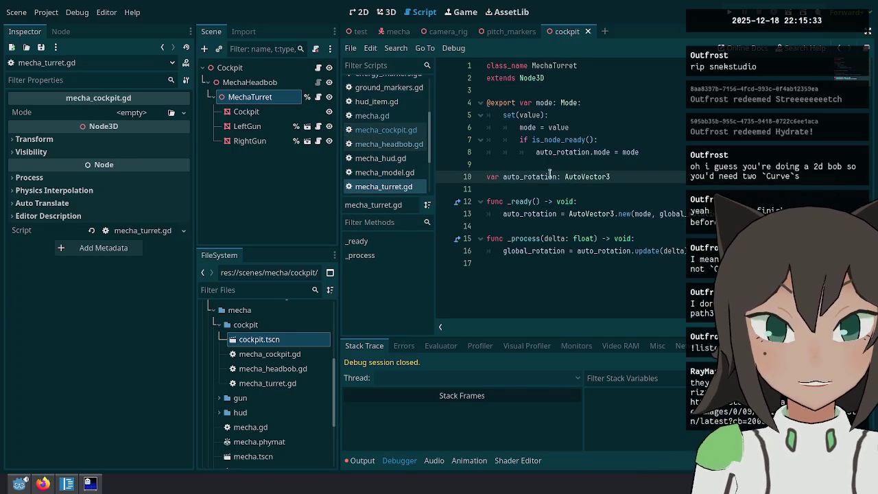
Step: Copy the head_bob variable name from mecha_headbob.gd and save that script
click(318, 82)
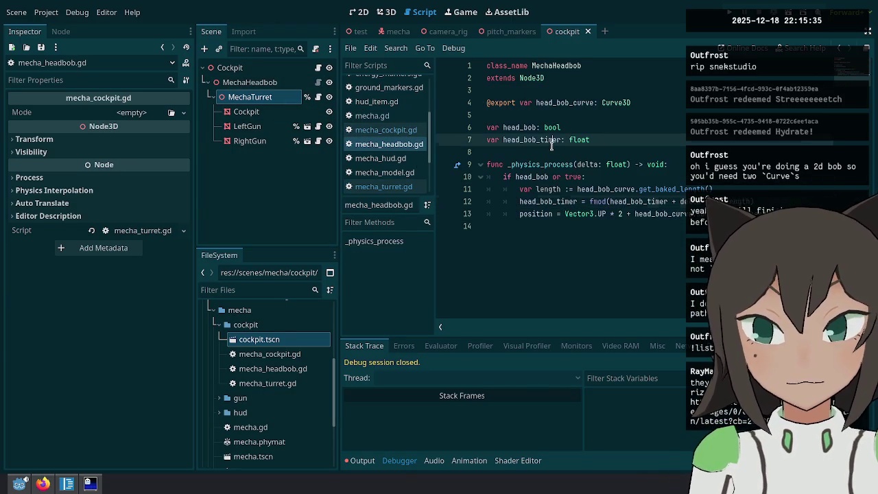
click(603, 133)
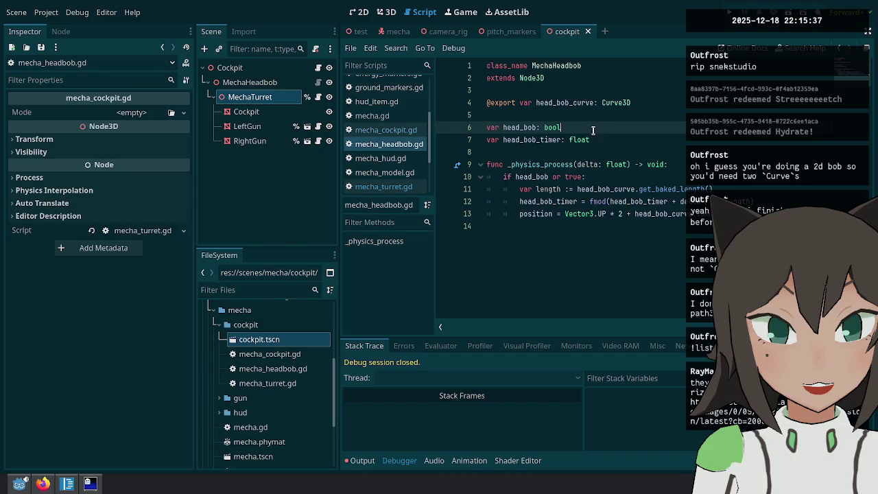
text(:)
key(Return)
key(BackSpace)
key(BackSpace)
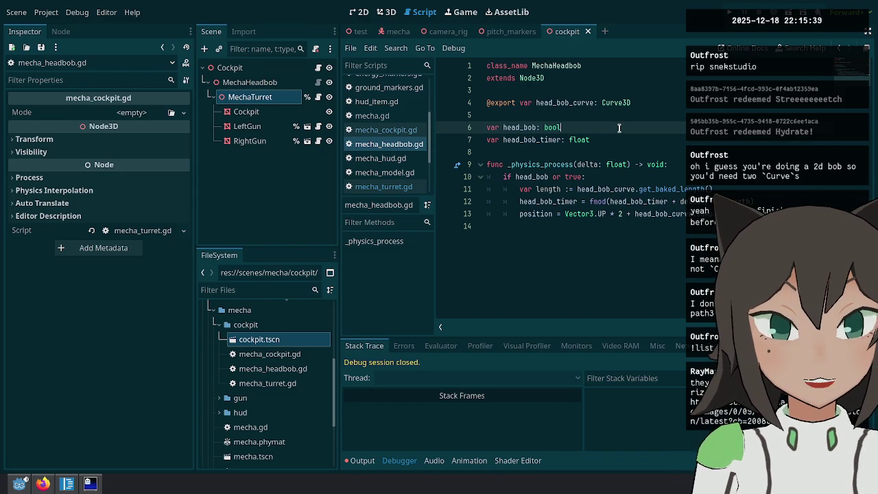
double_click(520, 128)
key(ctrl+s)
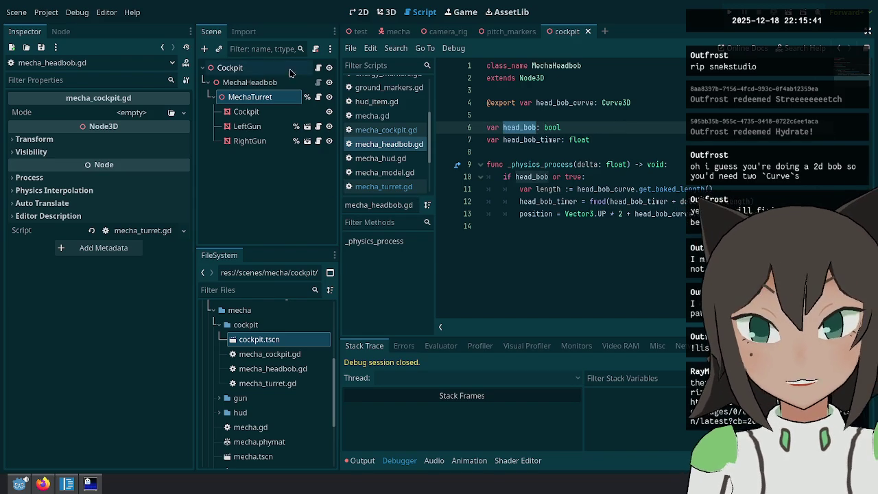
Step: Insert an exported head_bob bool above the turret_mode export in mecha_cockpit.gd
click(317, 67)
click(658, 89)
key(Return)
key(Return)
key(Up)
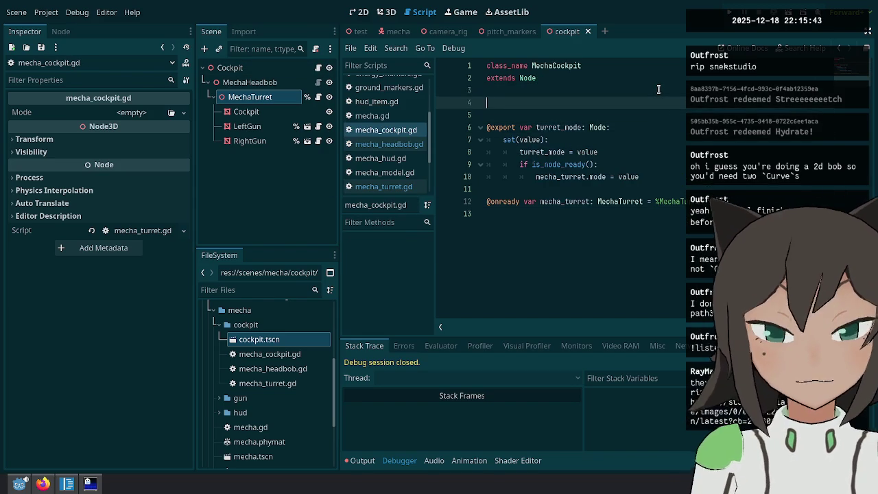
text(t var head_bob: bool:)
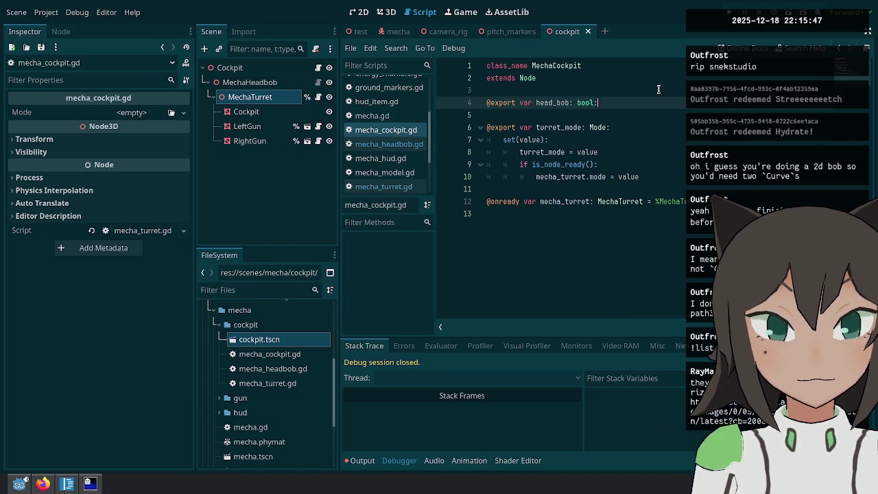
key(Return)
key(ctrl+v)
key(Up)
Step: Give head_bob a setter whose body assigns head_bob = value
key(End)
key(Return)
text(s)
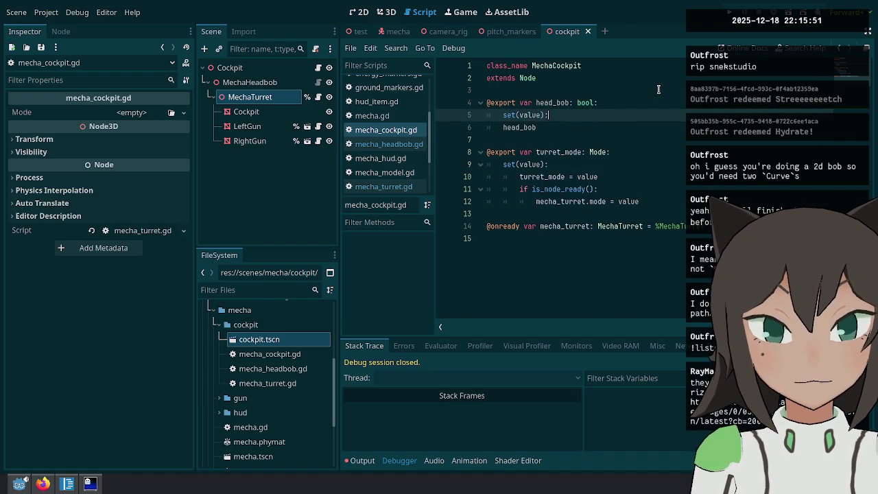
key(Down)
key(Home)
key(Tab)
text(e)
key(Return)
key(Return)
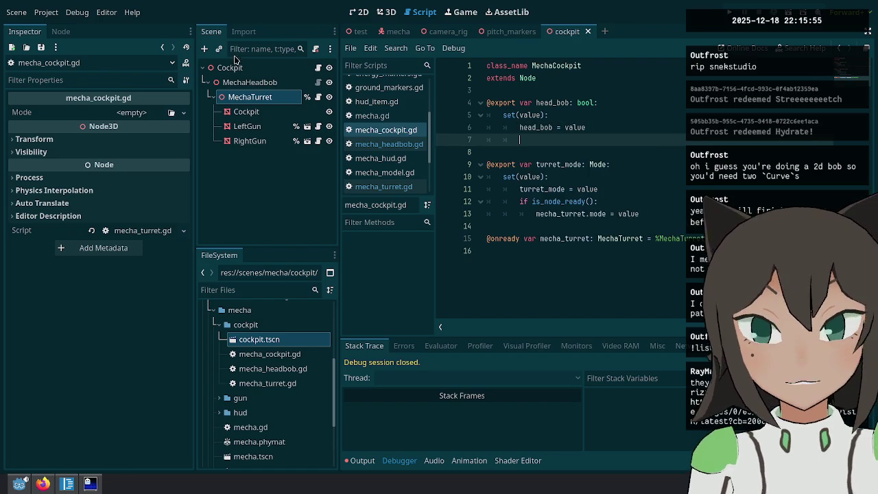
right_click(240, 82)
click(284, 395)
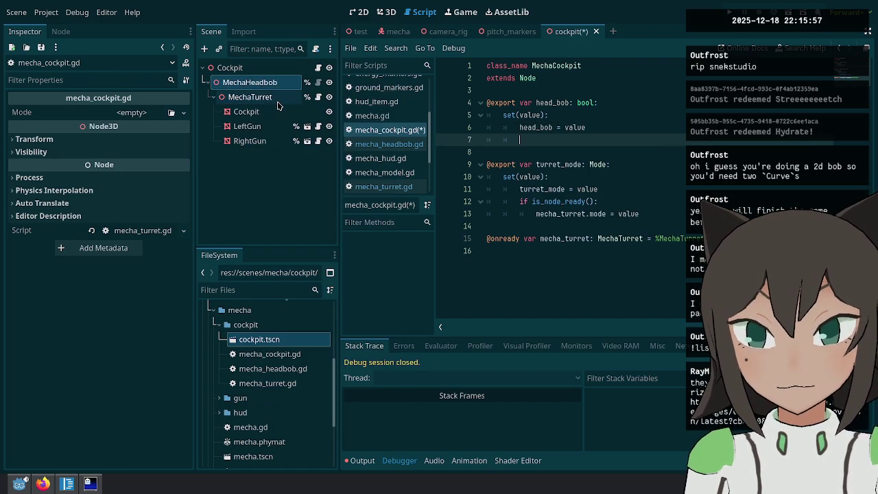
mouse_move(283, 82)
mouse_down()
mouse_move(588, 280)
mouse_move(604, 250)
mouse_move(645, 238)
mouse_up()
click(603, 128)
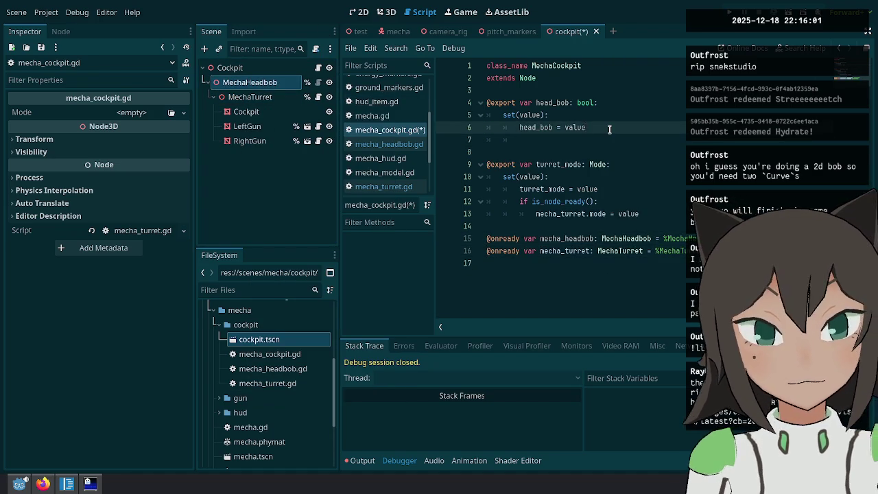
Step: Make the setter forward the value with mecha_headbob.head_bob = value, removing the old line
key(Down)
text(mecha_headbob.head_bob)
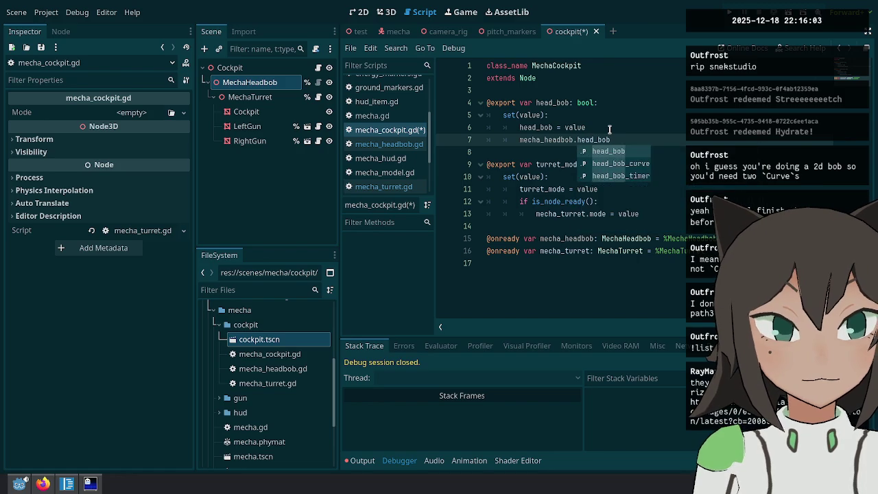
key(Return)
key(Return)
key(BackSpace)
key(BackSpace)
key(BackSpace)
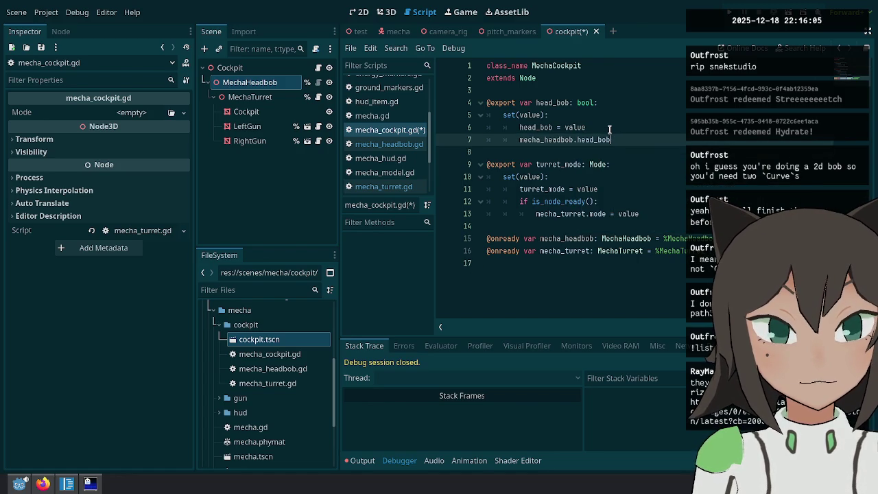
text(value)
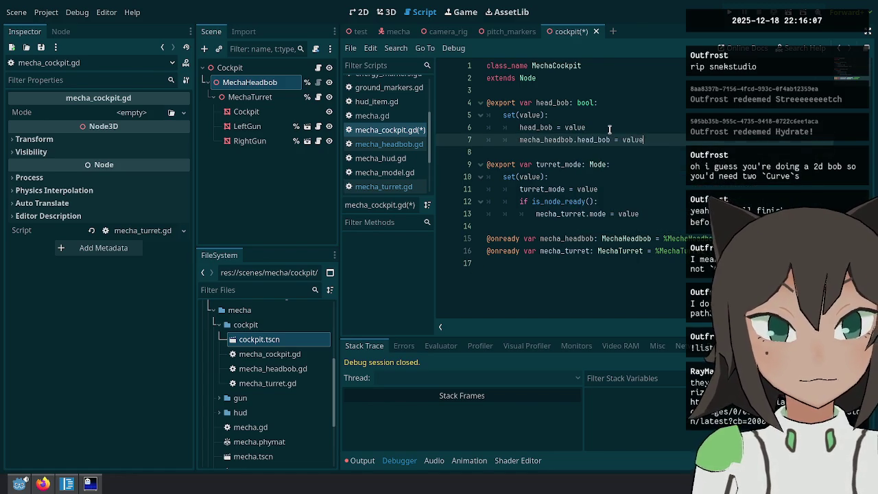
key(Up)
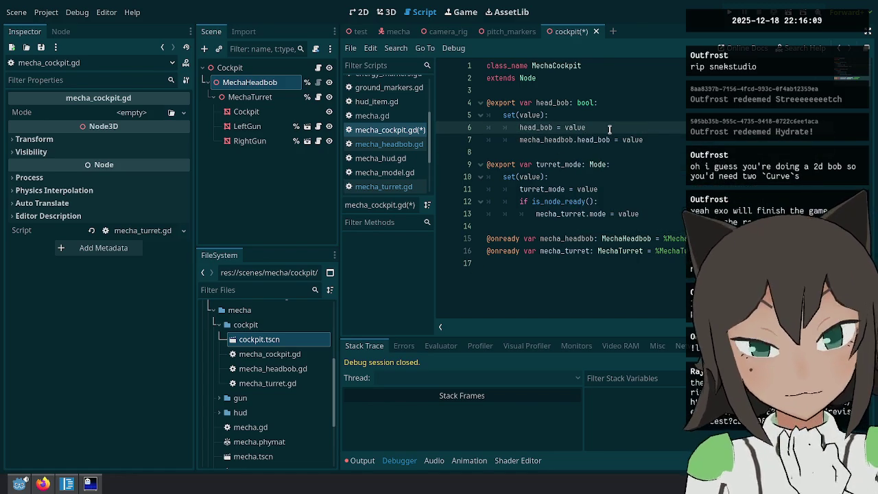
key(ctrl+x)
key(Return)
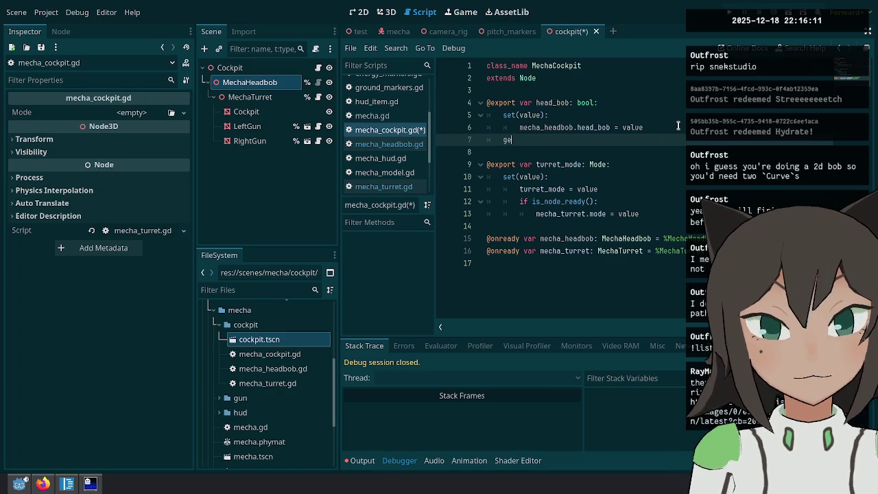
key(BackSpace)
key(BackSpace)
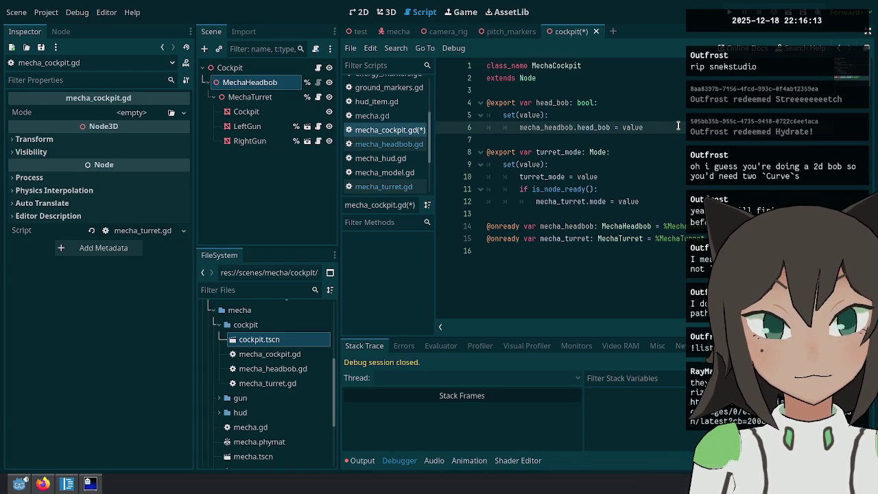
Step: Wrap the forwarding line in an is_node_ready() check and restore head_bob = value above it
key(Down)
key(Down)
key(Down)
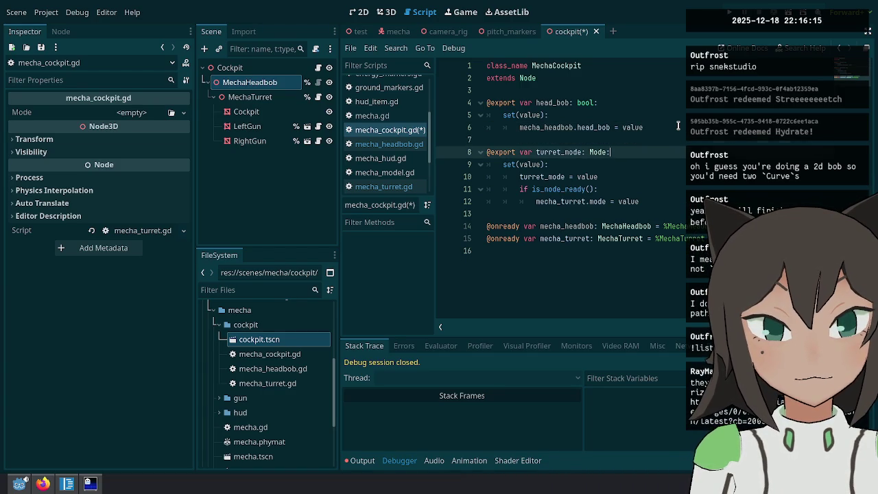
key(Down)
key(Up)
key(Up)
key(Down)
key(Down)
key(Up)
key(Up)
key(Up)
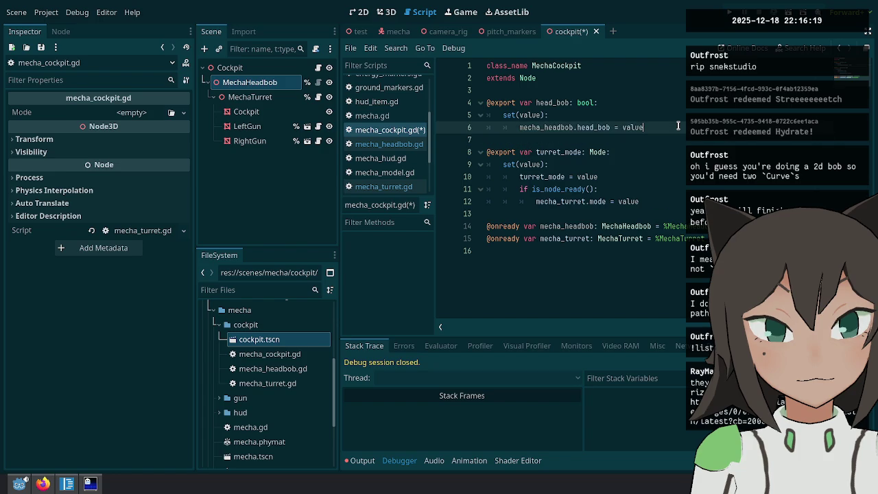
key(Return)
text(if is_no)
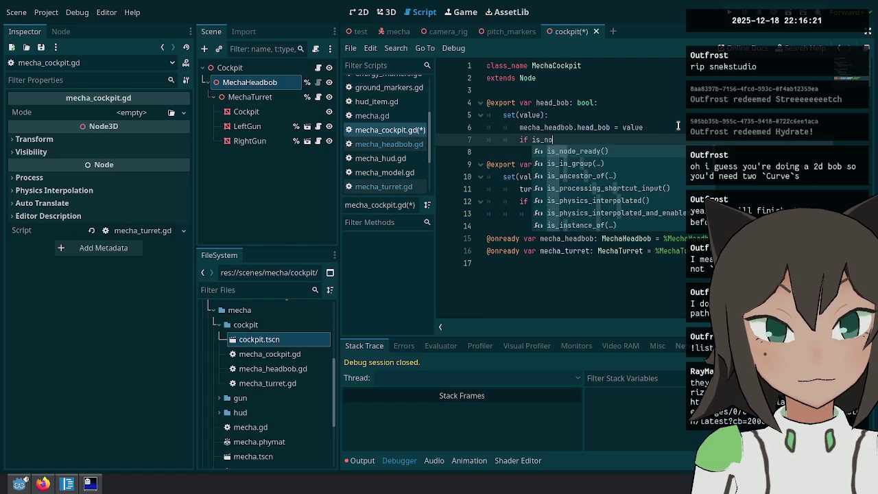
key(Return)
text(:)
key(alt+Up)
key(Down)
key(Tab)
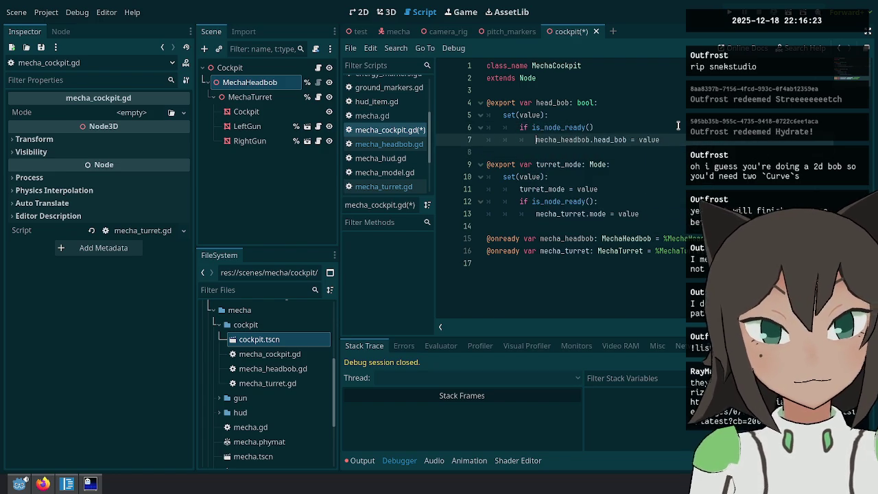
key(Up)
key(Up)
key(Return)
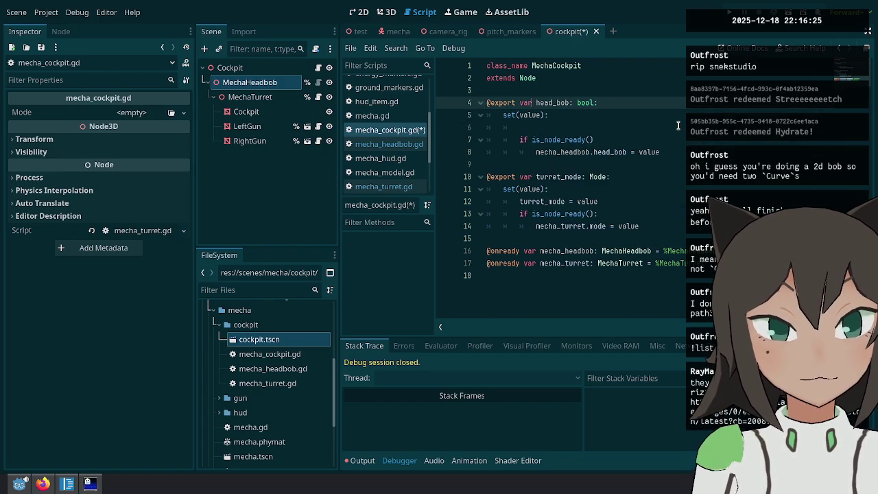
text(head_bob = value)
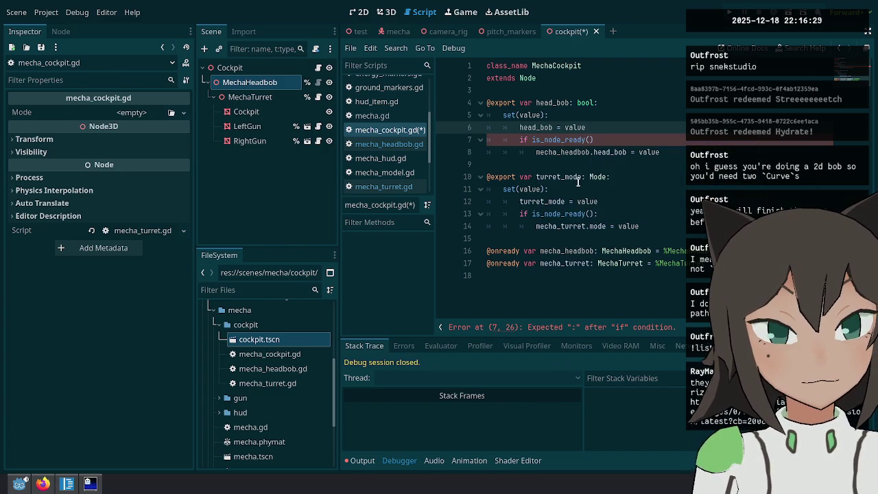
Step: Rename head_bob to headbob on lines 4, 6 and 8, then web-search 'headbob'
double_click(553, 102)
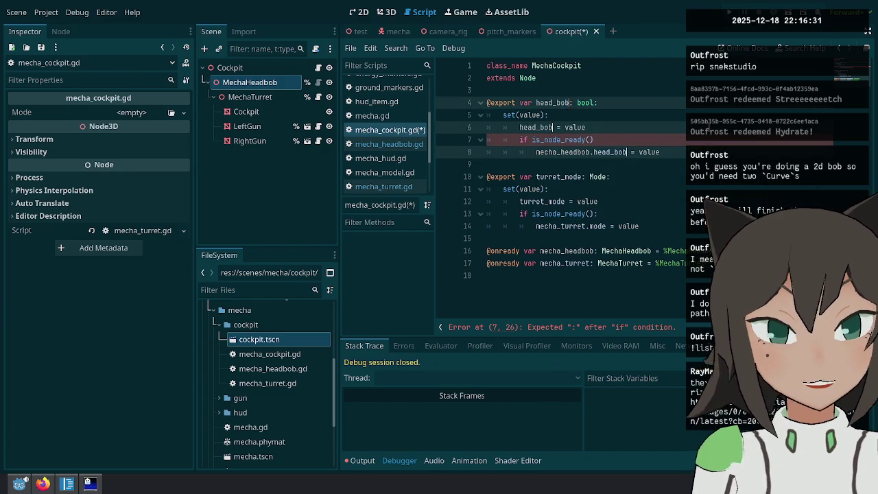
key(BackSpace)
key(Escape)
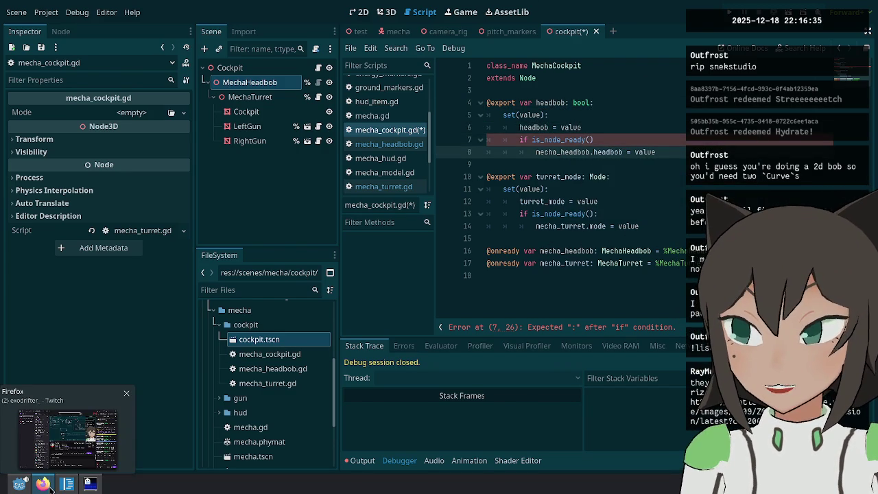
click(48, 486)
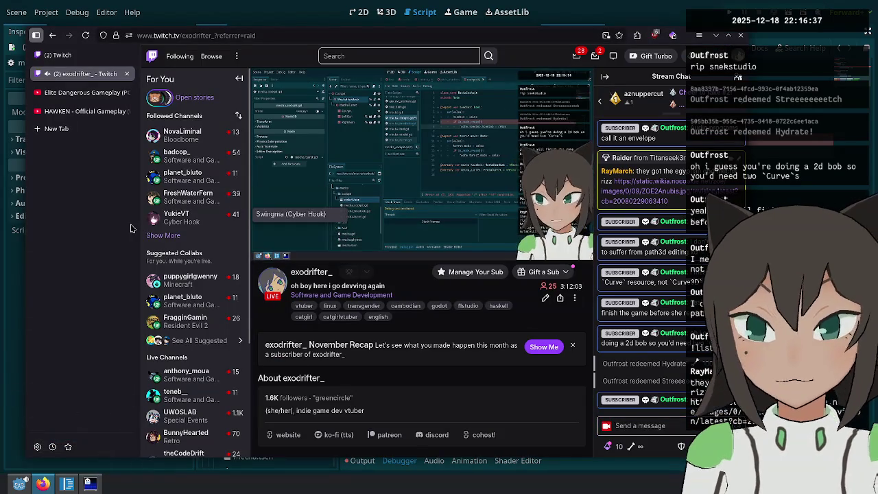
key(ctrl+t)
text(headbob)
key(Return)
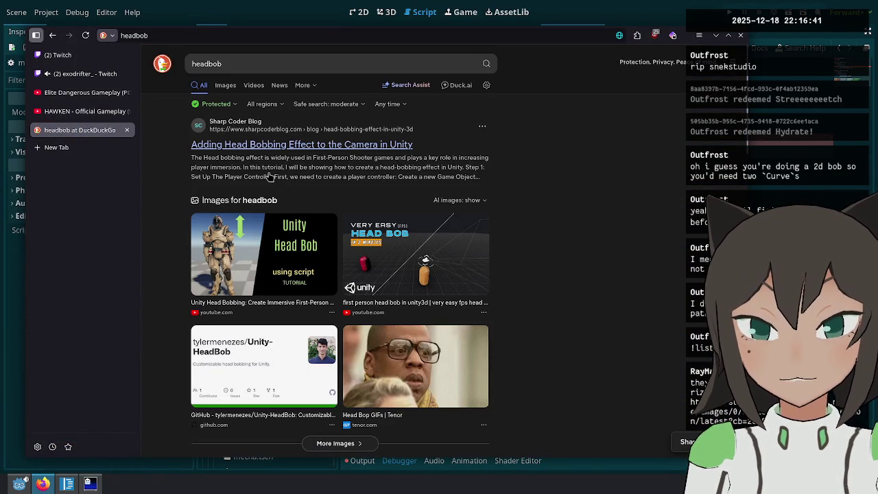
key(ctrl+w)
key(alt+Tab)
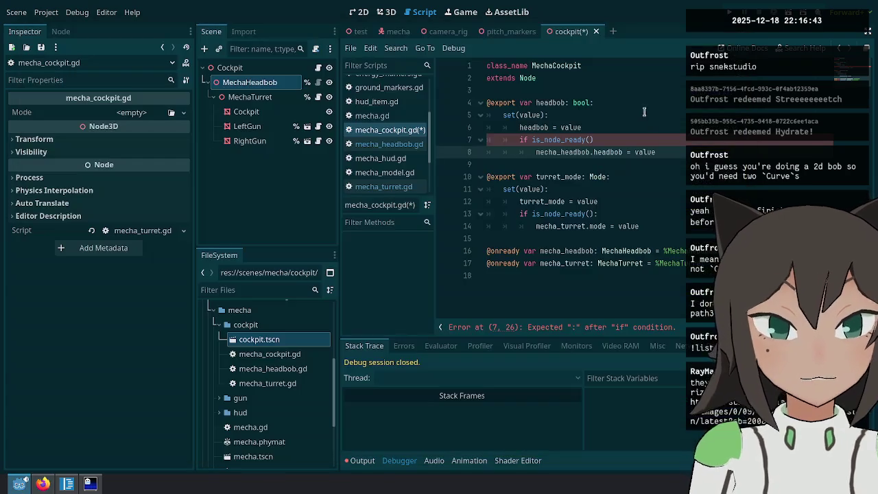
Step: Restore the names head_bob and mecha_head_bob in the cockpit script and save
text(___)
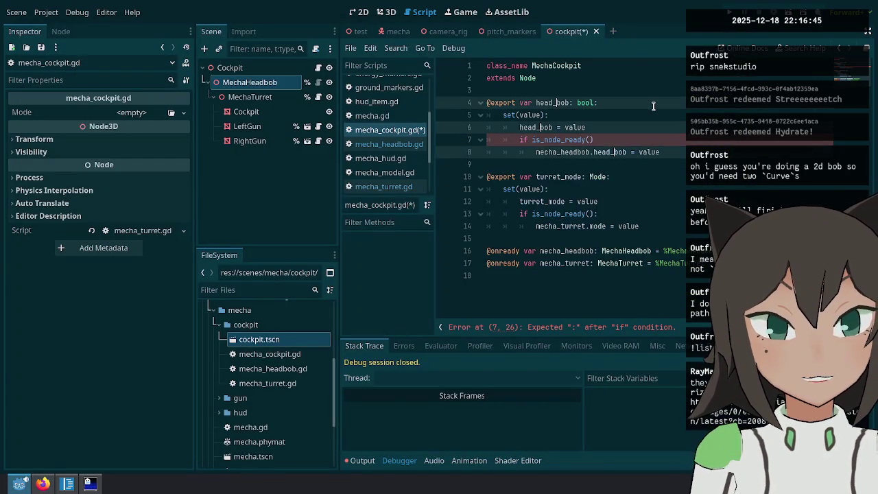
key(ctrl+s)
double_click(578, 251)
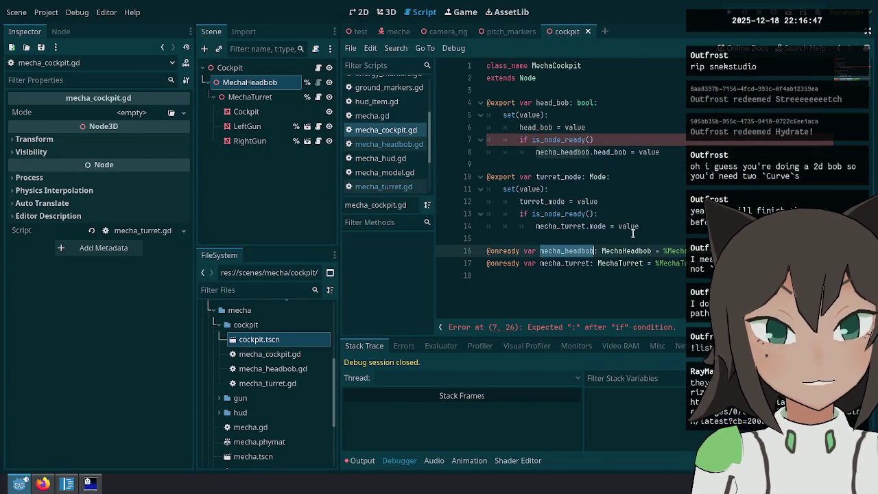
click(582, 251)
text(_)
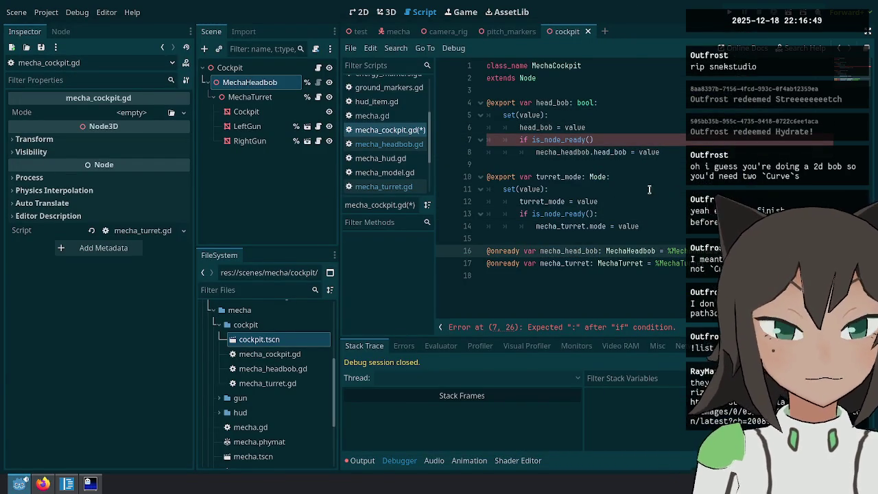
key(ctrl+s)
click(580, 152)
text(_)
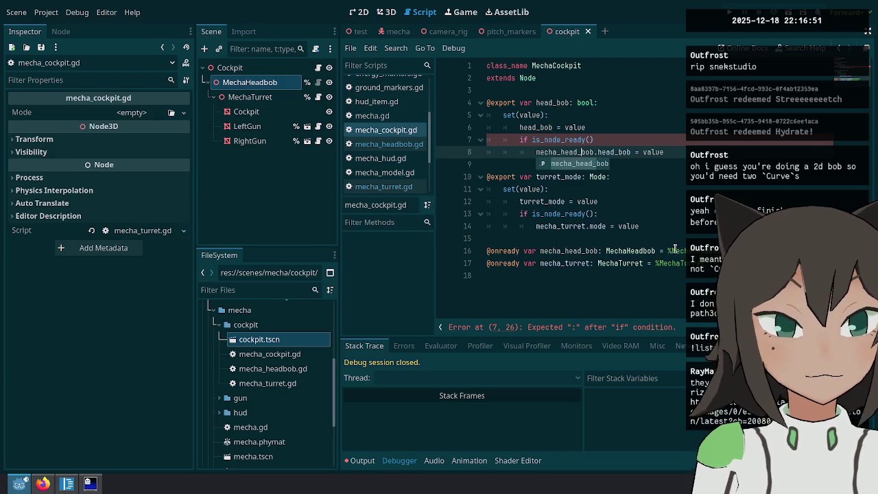
click(627, 251)
key(ctrl+s)
Step: Rename the MechaHeadbob node to MechaHeadBob
double_click(272, 82)
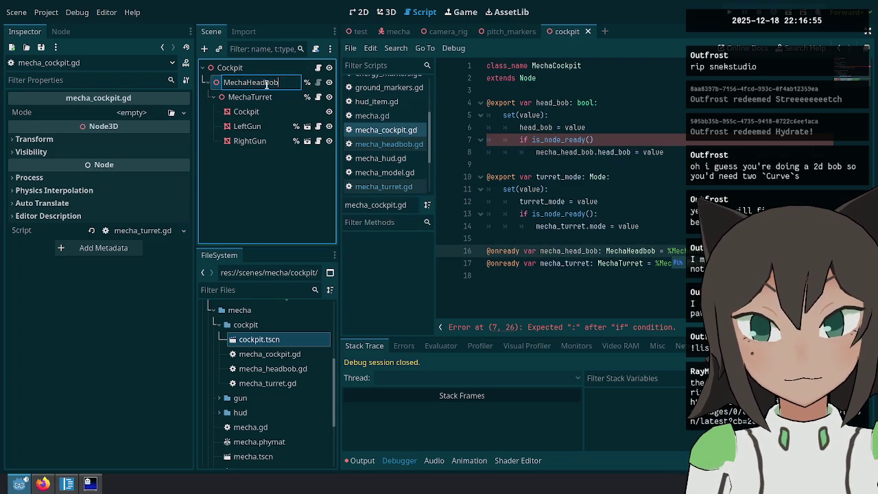
text(B)
key(Return)
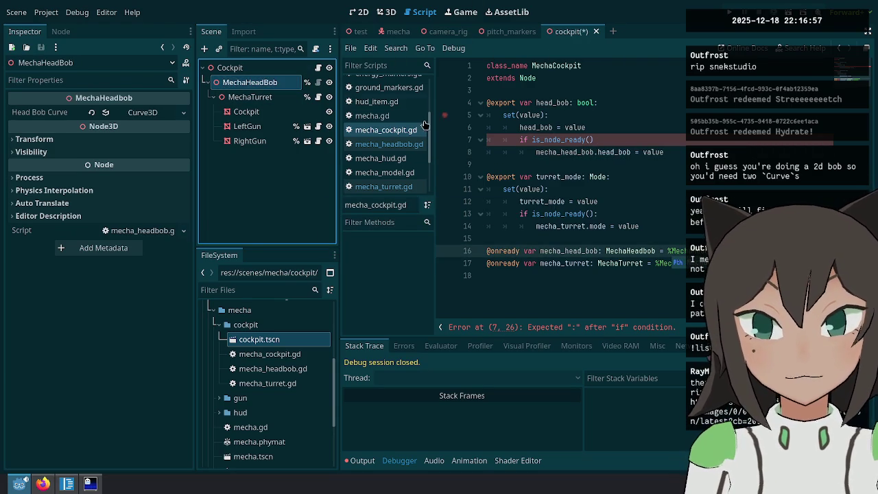
click(642, 213)
click(667, 286)
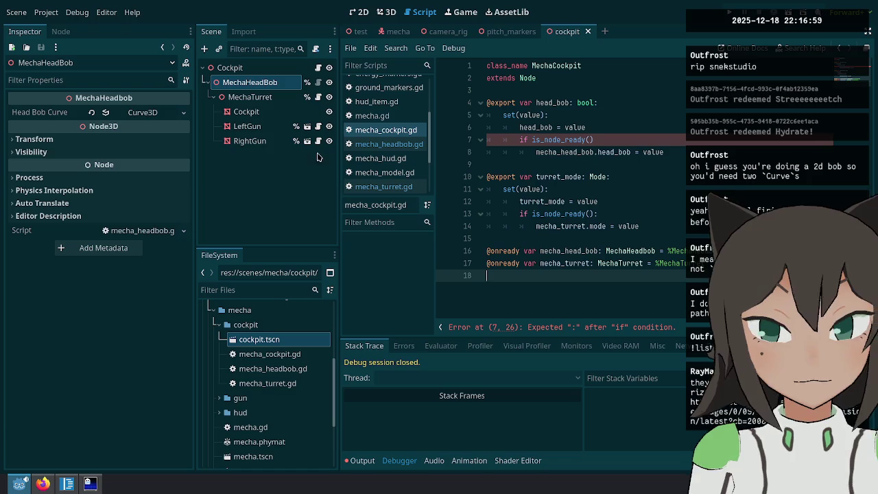
click(318, 97)
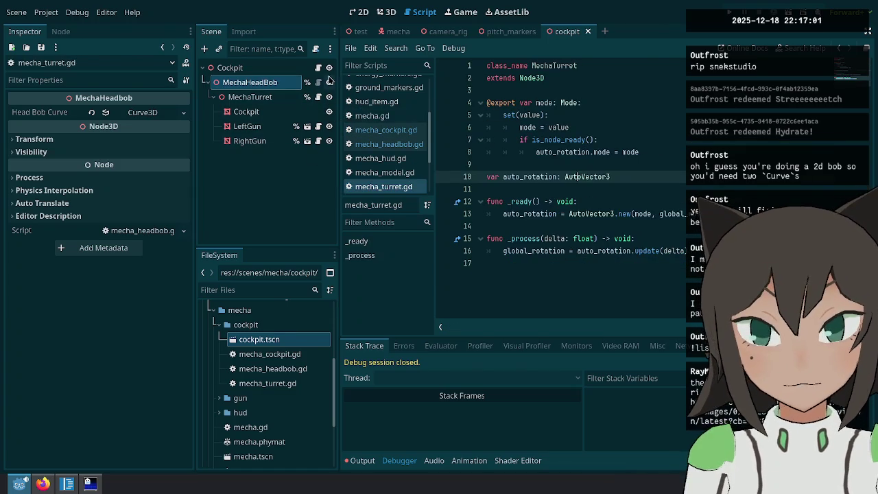
click(318, 68)
Step: Add the missing colon after is_node_ready() on line 7 and save
click(628, 139)
text(:)
key(ctrl+s)
click(243, 100)
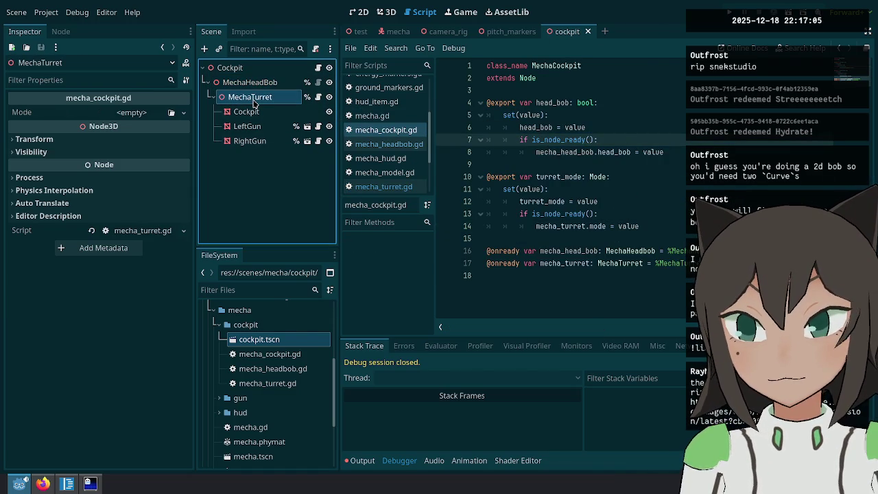
click(261, 82)
right_click(288, 82)
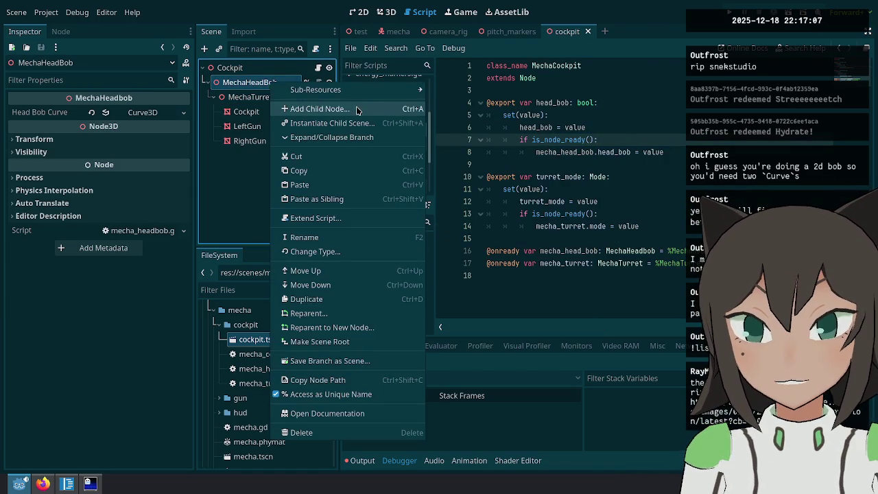
Step: Add a new MechaTurret child node under MechaHeadBob
click(313, 108)
text(mecha_tur)
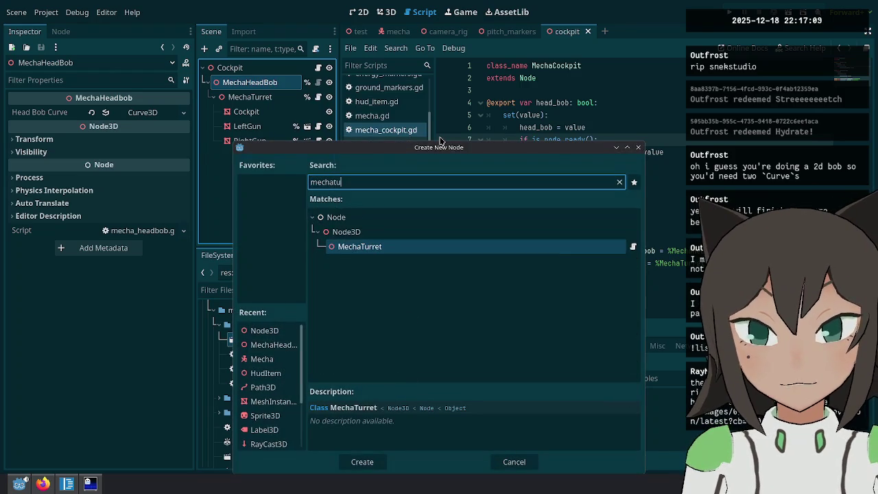
key(Return)
click(260, 97)
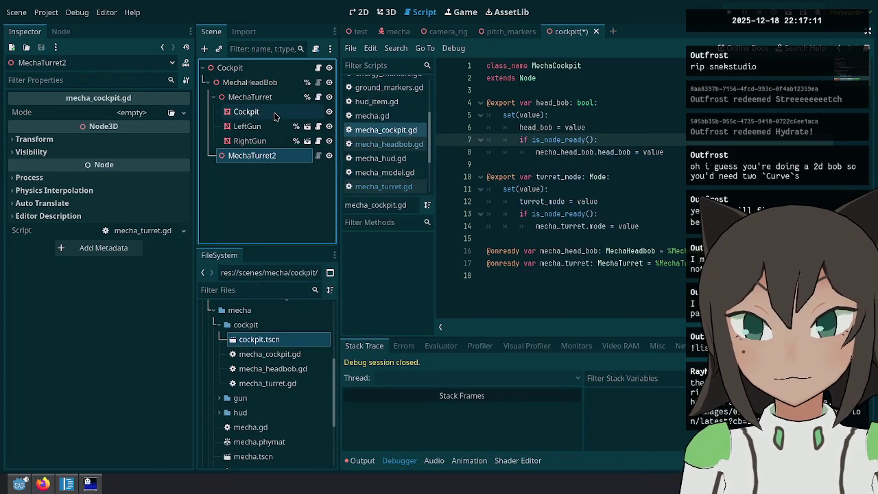
click(250, 156)
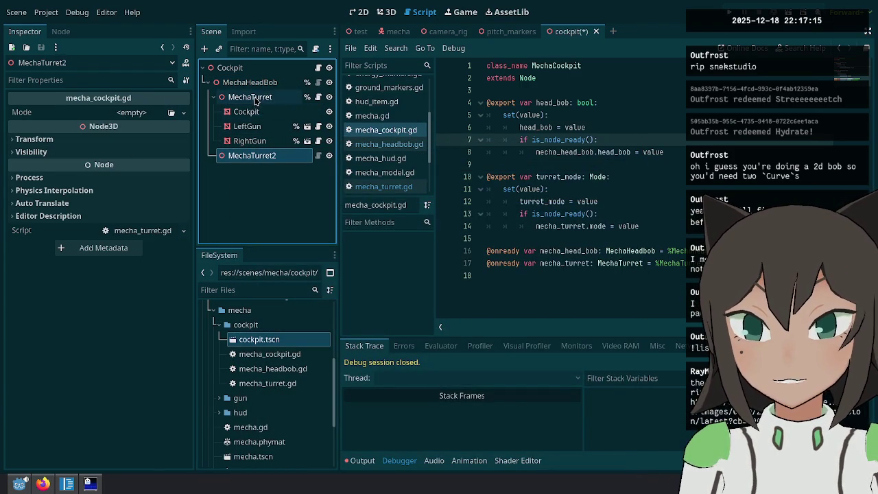
Step: Move Cockpit, LeftGun and RightGun into MechaTurret2 and delete the old MechaTurret
click(246, 111)
shift+click(250, 140)
mouse_move(250, 141)
mouse_down()
mouse_move(261, 140)
mouse_move(264, 155)
mouse_up()
click(284, 97)
key(Delete)
key(Return)
Step: Rename MechaTurret2 to MechaTurret, copy its node path, and save the cockpit script
click(284, 99)
key(BackSpace)
key(Return)
right_click(294, 97)
click(370, 396)
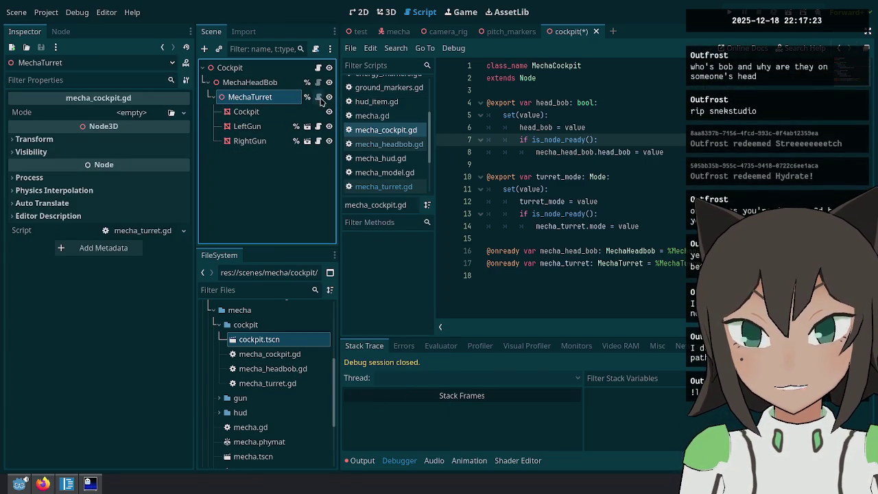
click(555, 189)
key(ctrl+s)
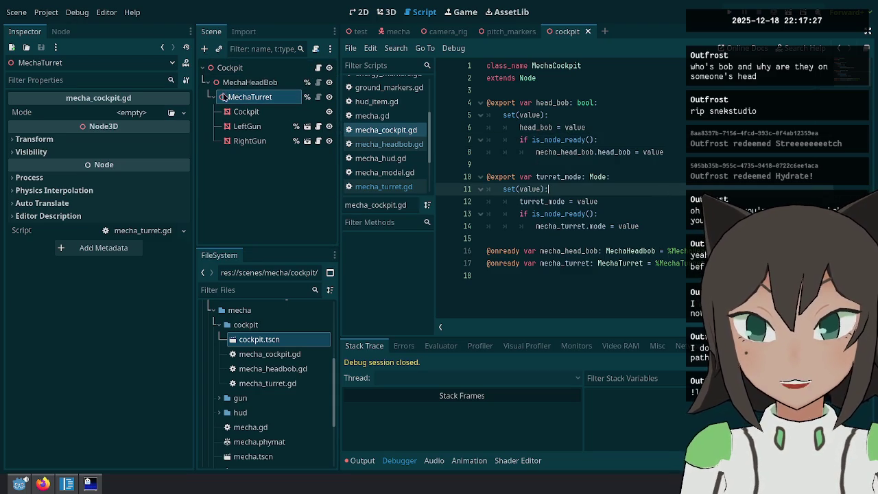
click(604, 164)
click(645, 251)
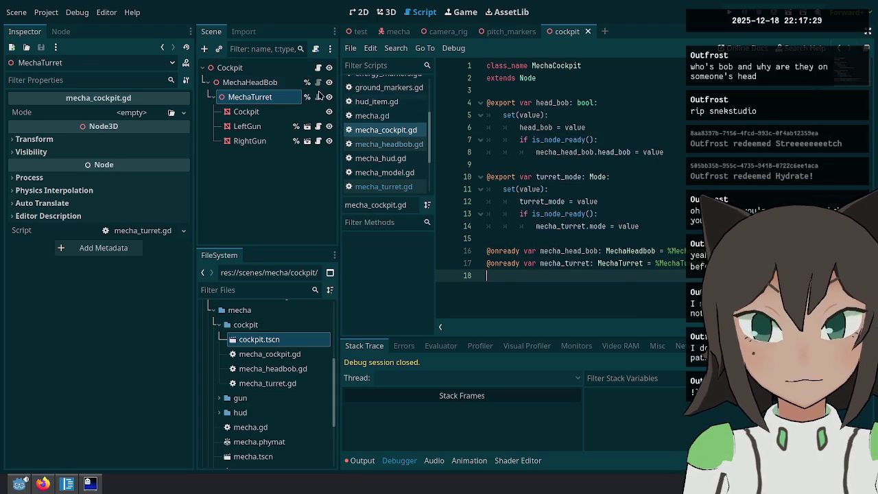
click(641, 172)
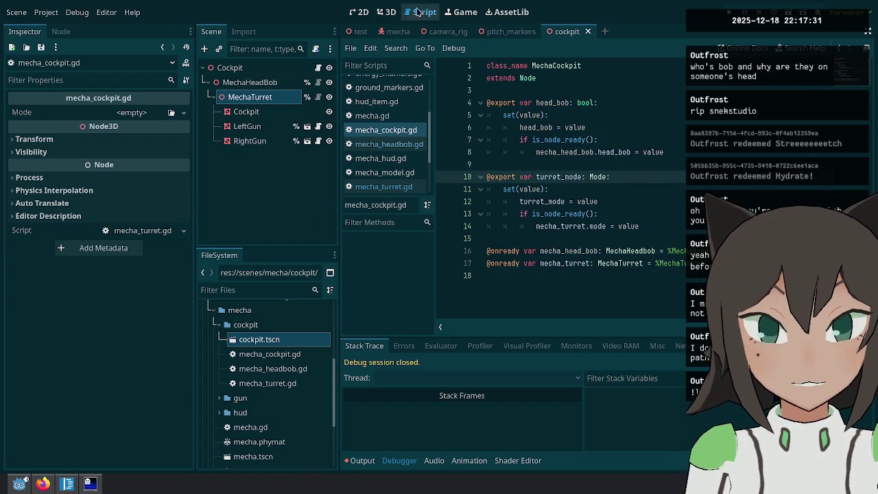
Step: On line 112 of mecha.gd, replace the auto_rotation call with cockpit.target(target_rotation)
click(393, 36)
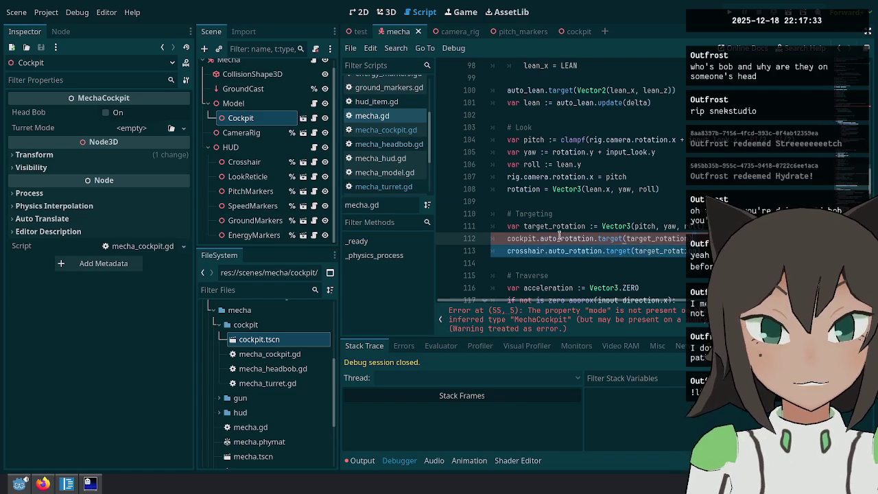
double_click(521, 238)
click(537, 238)
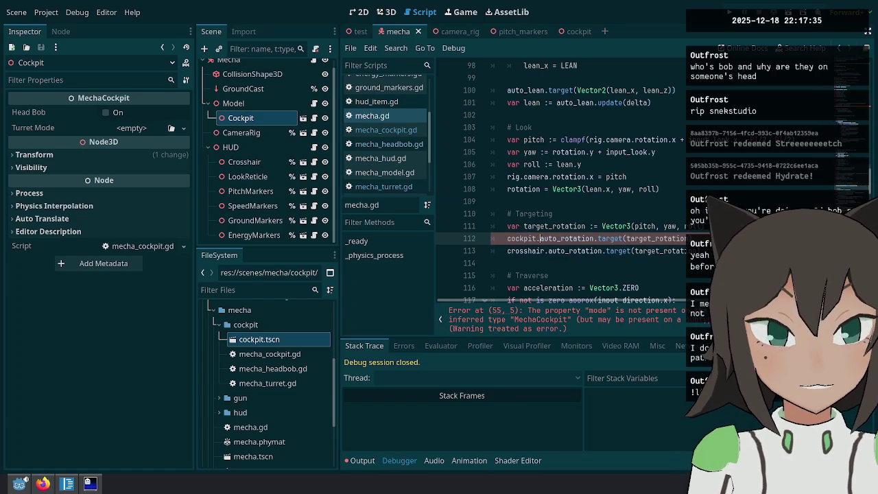
double_click(567, 238)
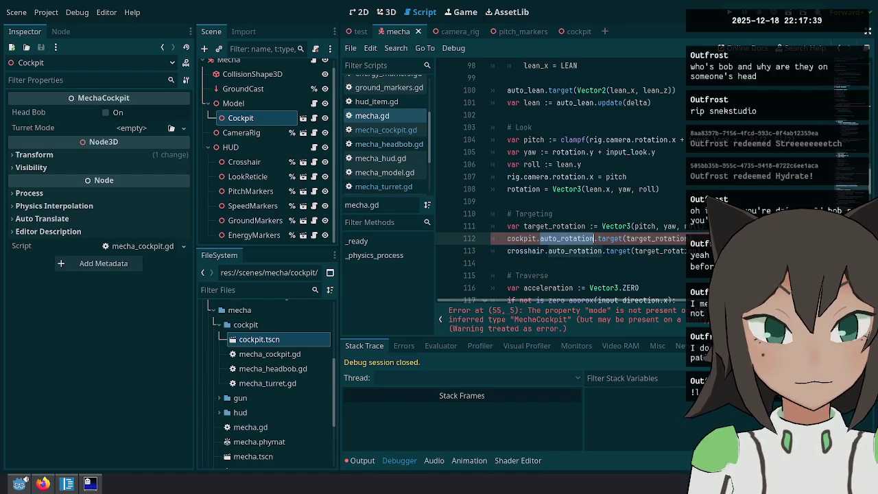
key(shift+End)
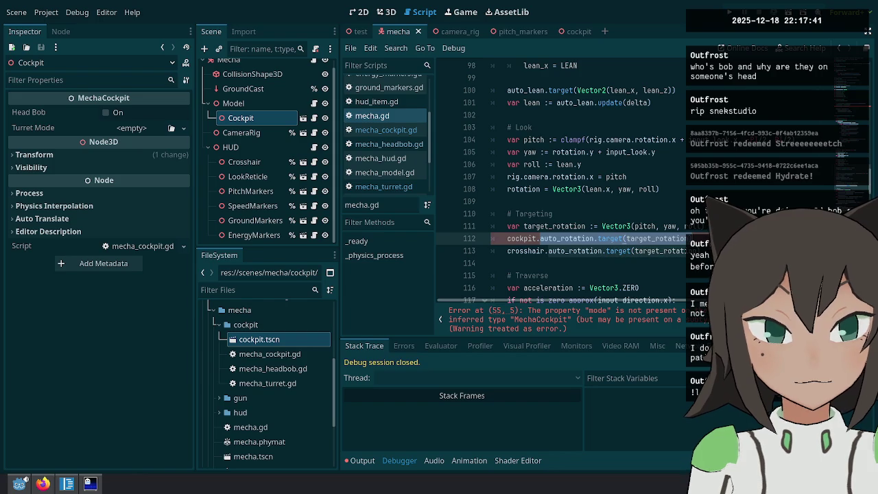
text(target)
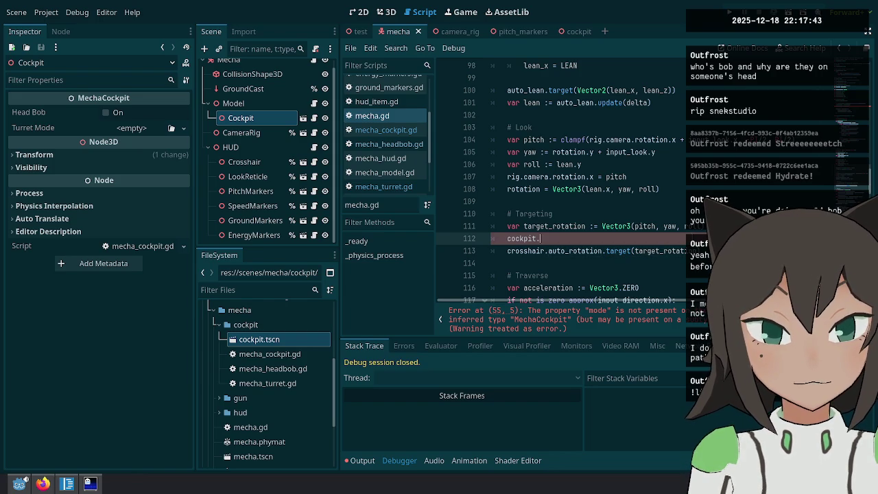
text((target_rotation)
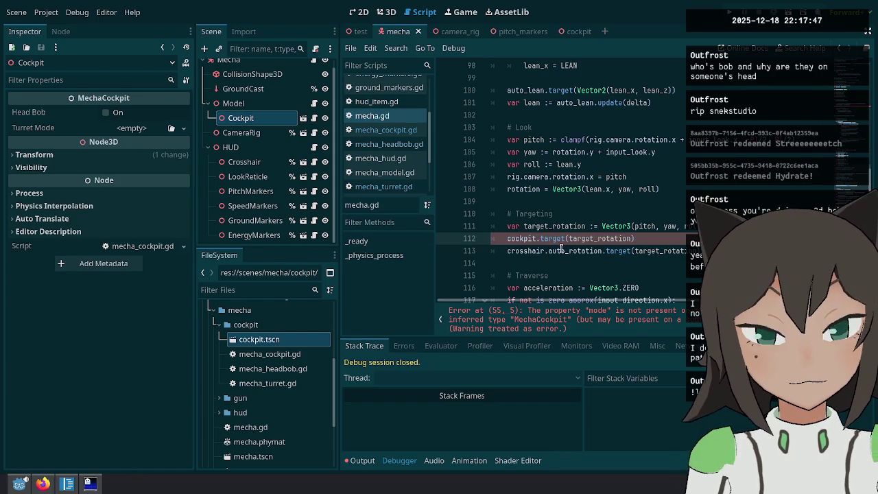
click(303, 118)
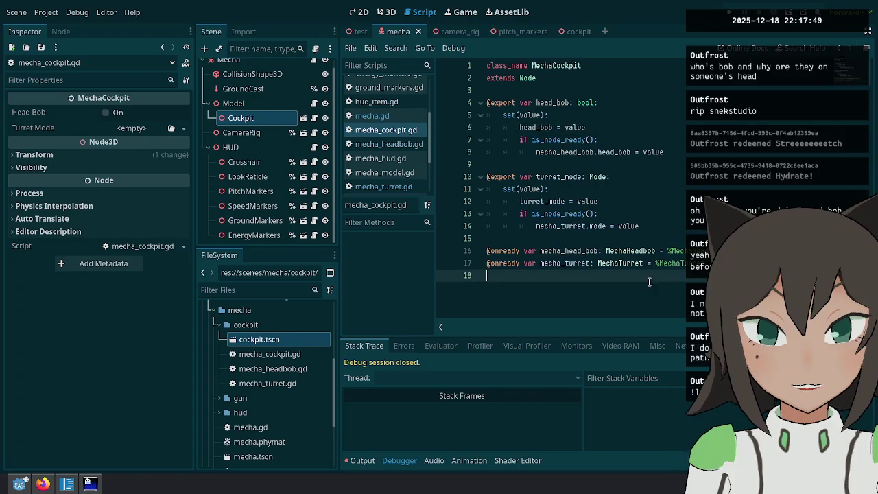
Step: Add func target(rotation: Vector3) with a '# Aims the…' doc comment above it
key(Return)
text(func target()
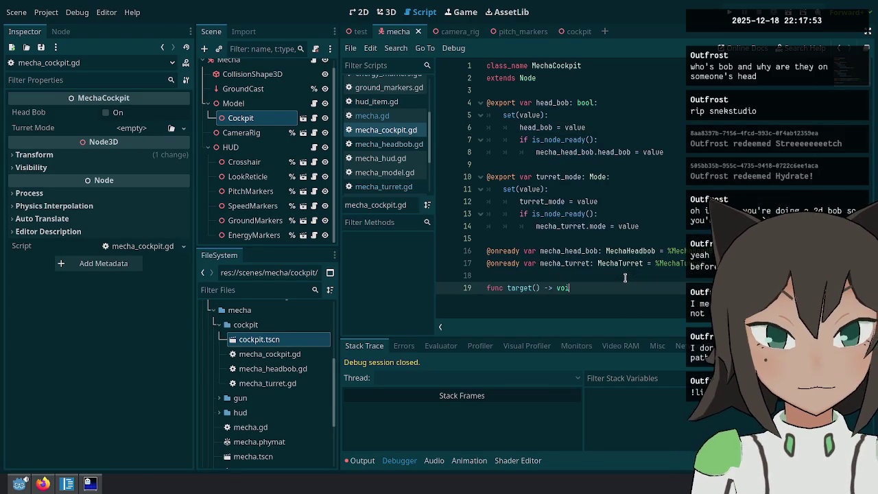
text(Vector3)
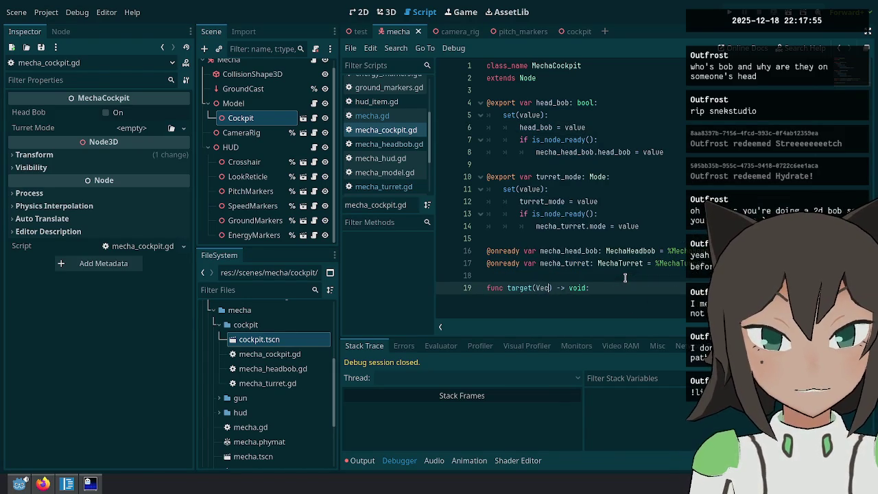
key(ctrl+Left)
text(rotation:)
key(ctrl+shift+Return)
text(# Aim)
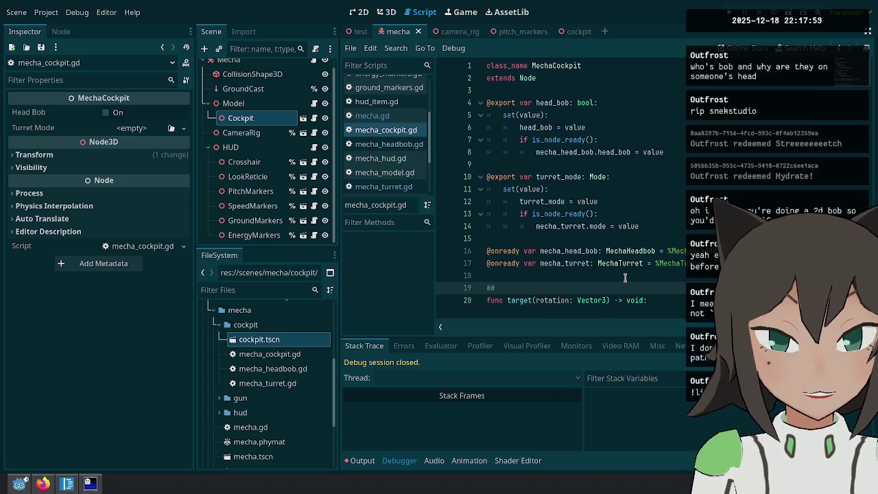
text(s the cockpit in a specific directi)
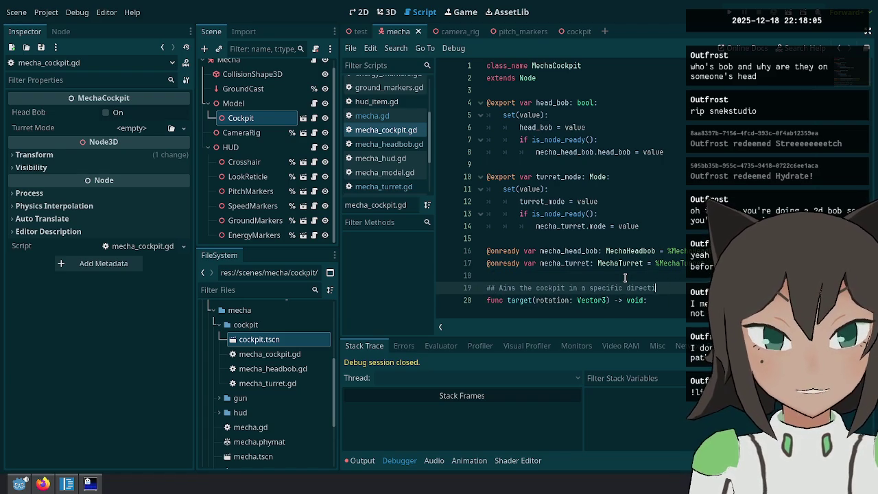
Step: Give target a body calling mecha_turret.auto_rotation.target(target_rotation)
key(Down)
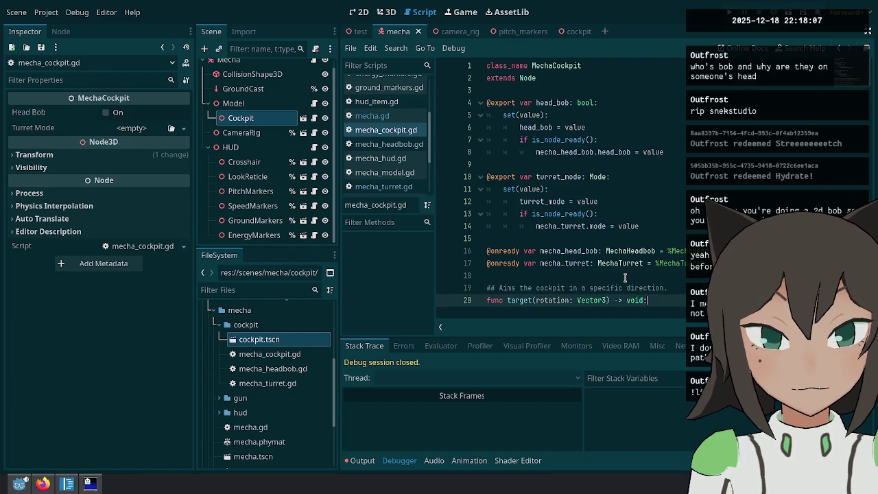
key(Return)
text(auto_rotation.target(target_rotation))
key(Return)
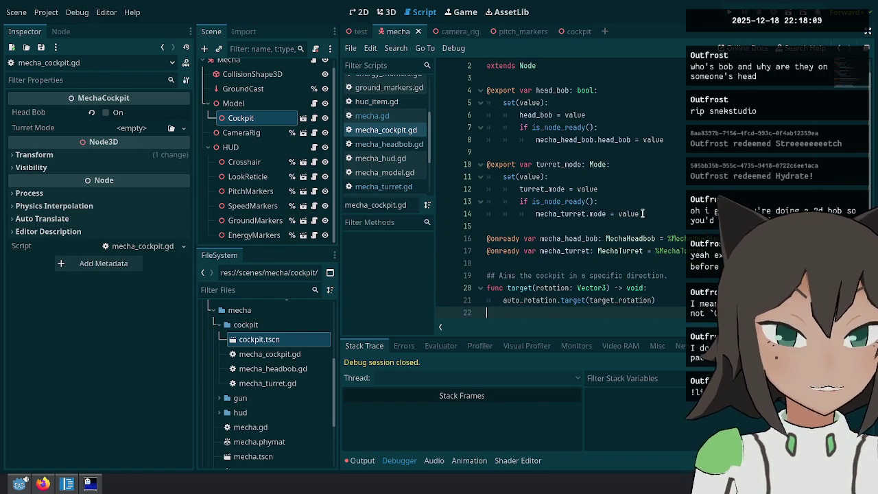
key(BackSpace)
key(Home)
text(mecha_turret.)
key(Escape)
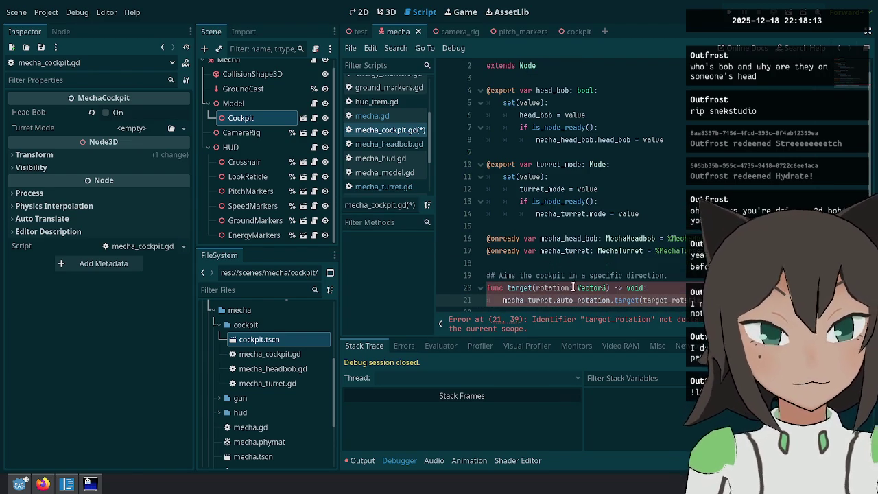
scroll(614, 261, down, 1)
double_click(552, 275)
Step: Rename the target parameter to target_rotation and save mecha_cockpit.gd
text(target_)
key(ctrl+s)
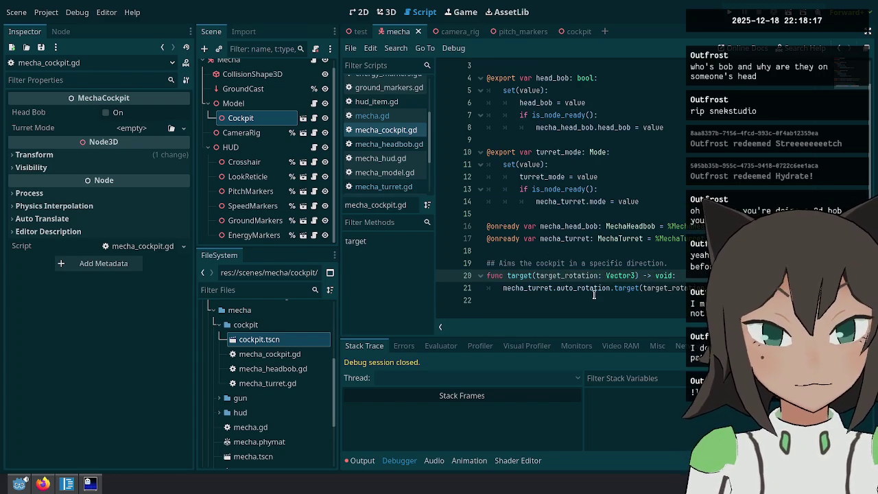
click(594, 295)
scroll(480, 206, up, 2)
scroll(384, 137, up, 1)
scroll(299, 100, up, 1)
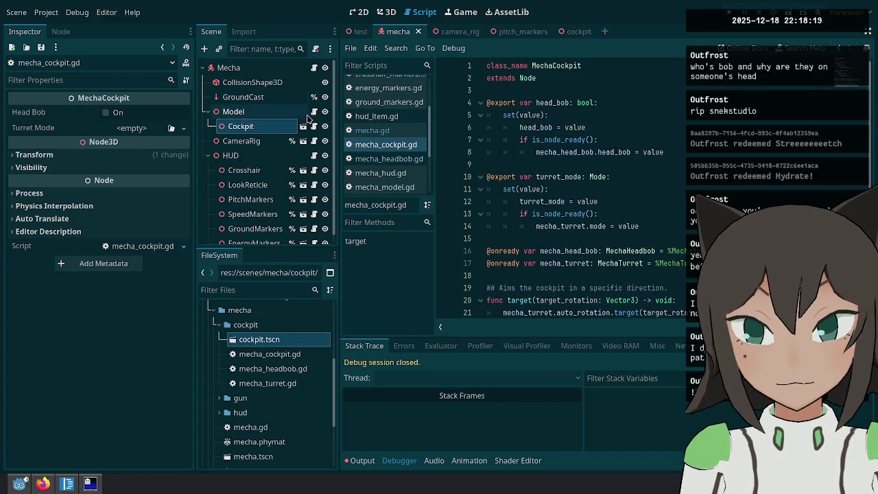
Step: In mecha.gd, change line 55 to assign cockpit.targeting_mode and save
click(372, 130)
scroll(758, 187, down, 2)
click(480, 310)
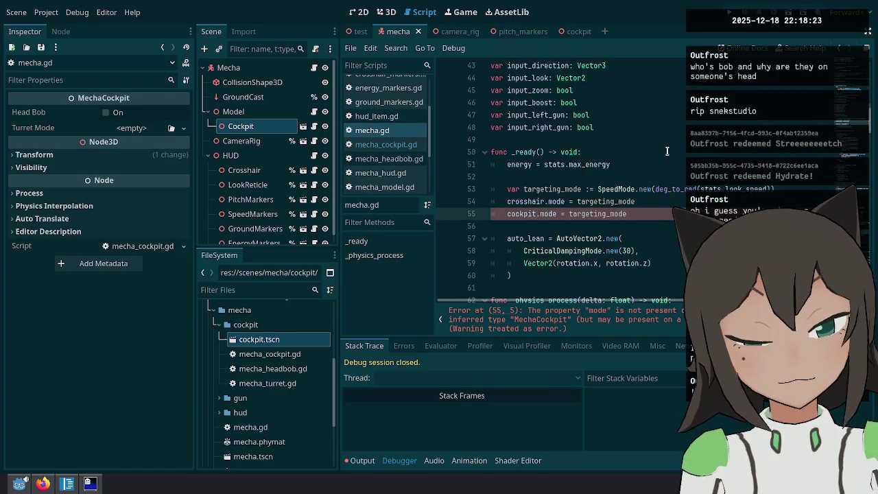
text(tu)
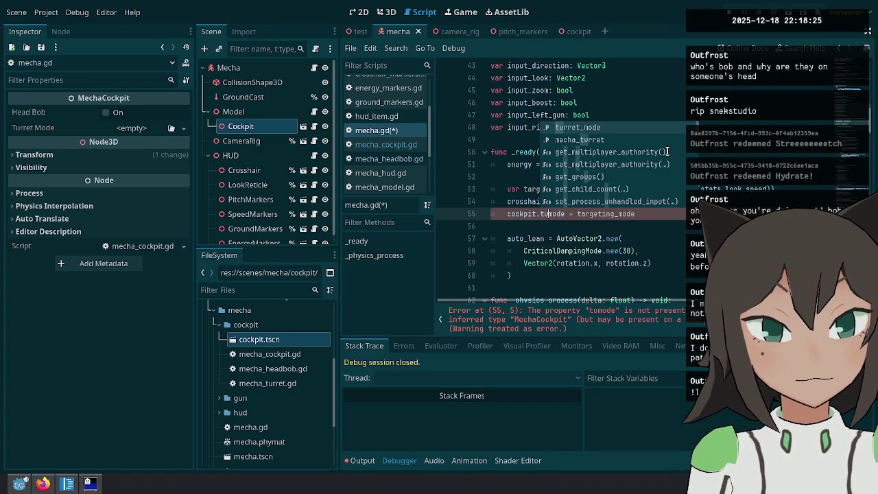
key(BackSpace)
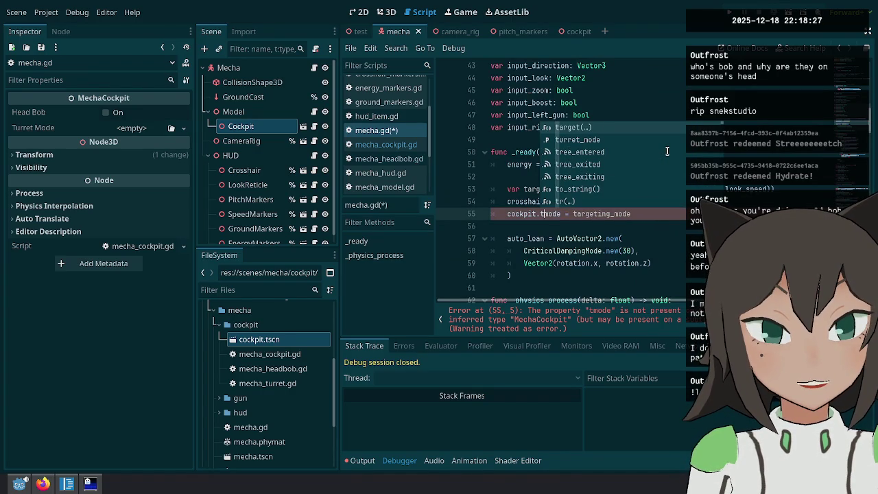
text(arget_)
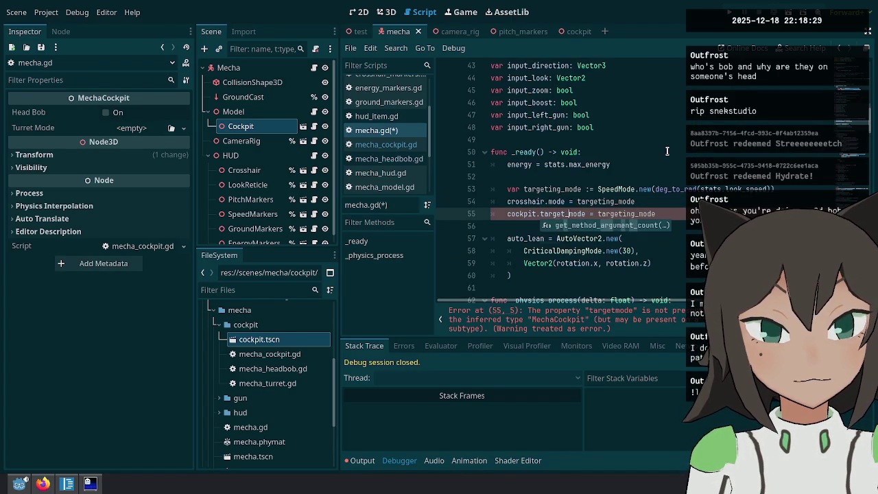
key(BackSpace)
text(ing_)
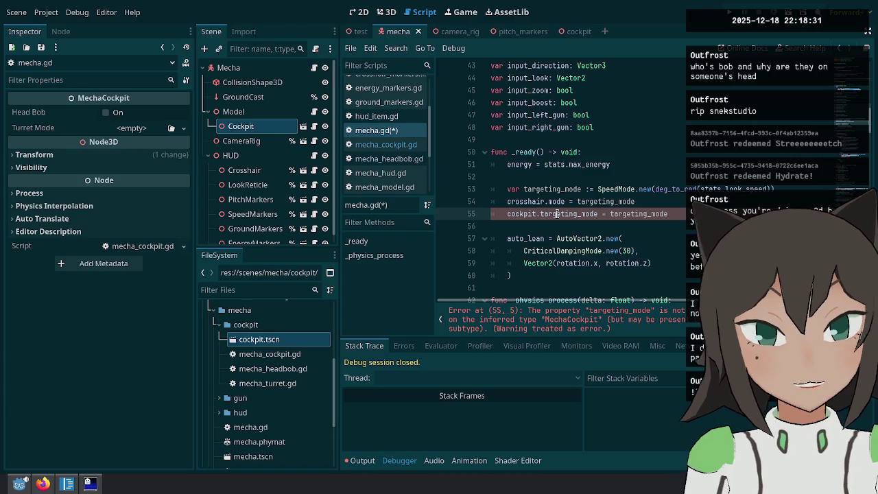
key(ctrl+s)
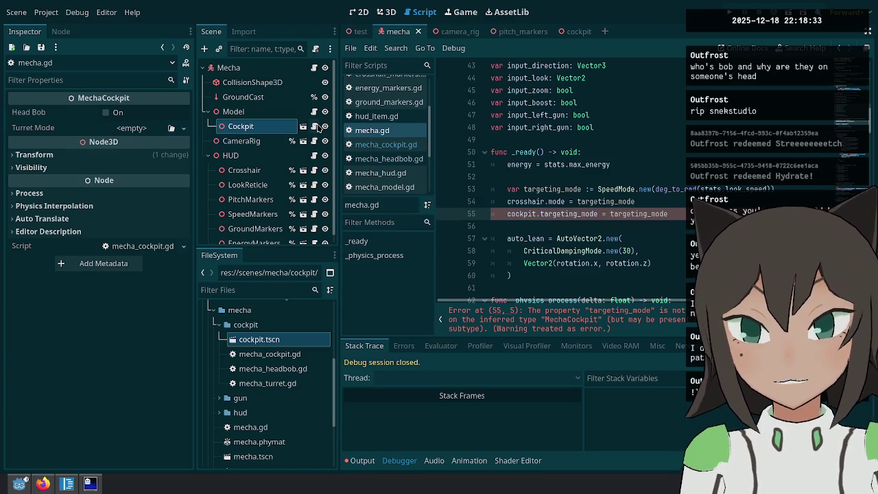
Step: Rename both turret_mode occurrences in mecha_cockpit.gd to targeting_mode, save, and test-run the game
click(315, 126)
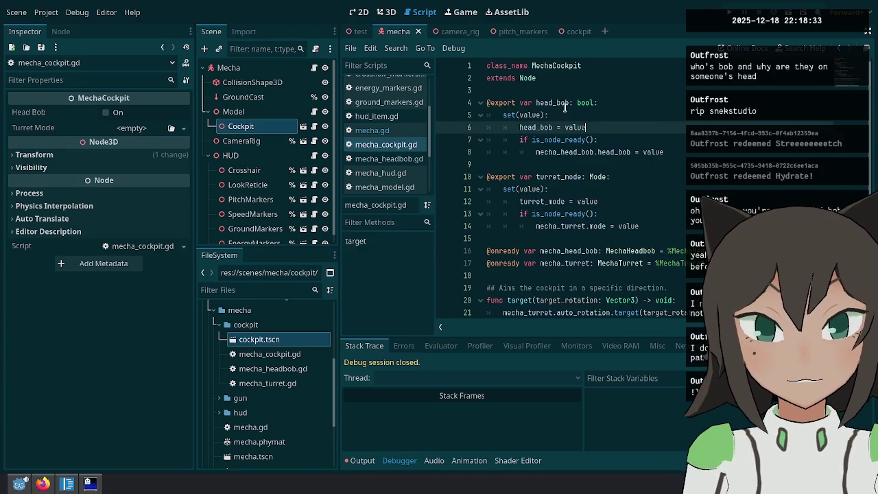
double_click(558, 177)
key(ctrl+d)
text(targeting_mode)
key(ctrl+s)
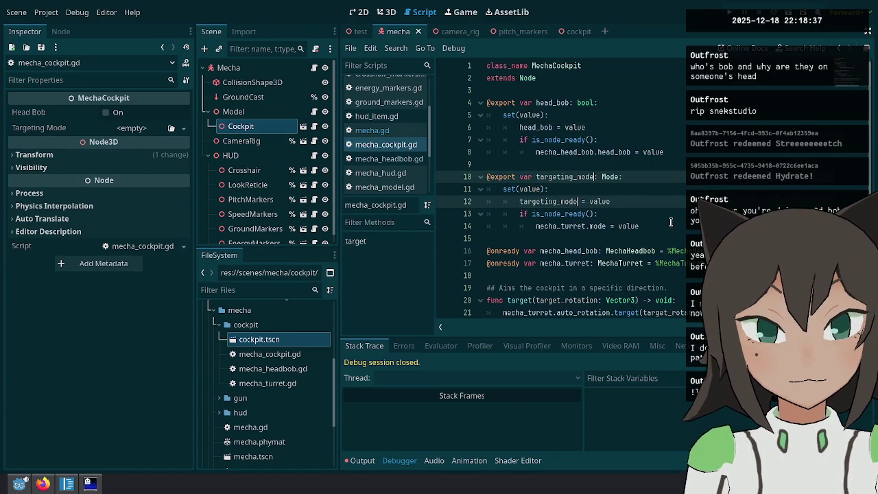
scroll(553, 224, down, 1)
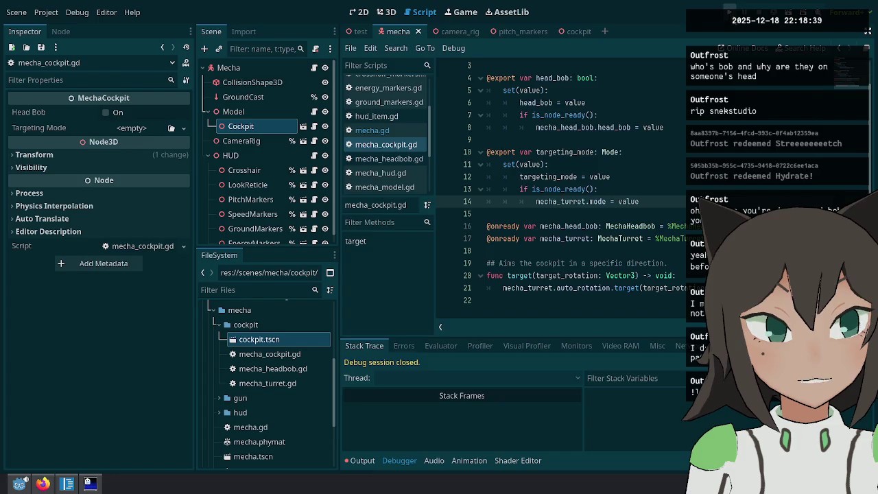
key(F5)
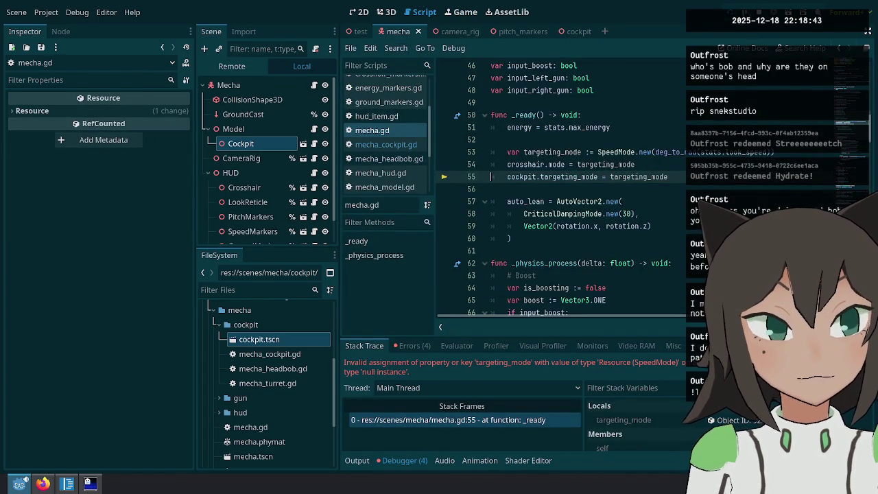
Step: Stop the crashed game, give the Cockpit node a unique name, and rerun
click(756, 14)
scroll(549, 206, up, 3)
right_click(287, 131)
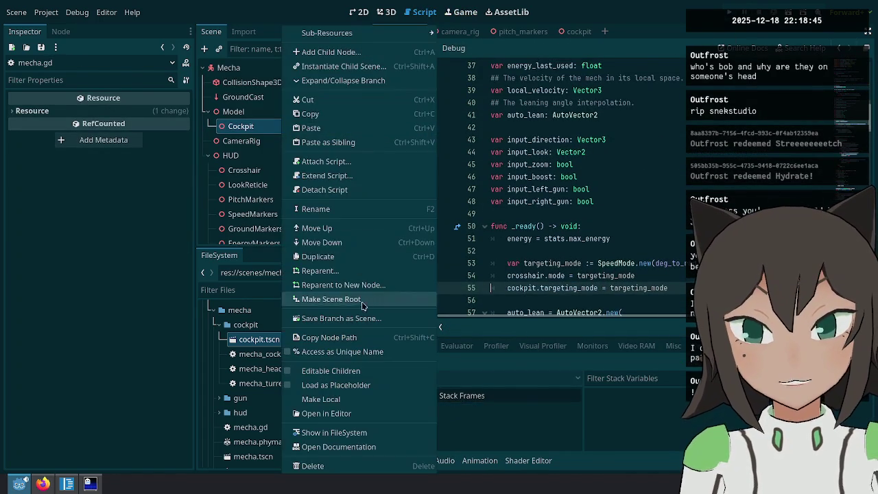
click(336, 407)
key(F5)
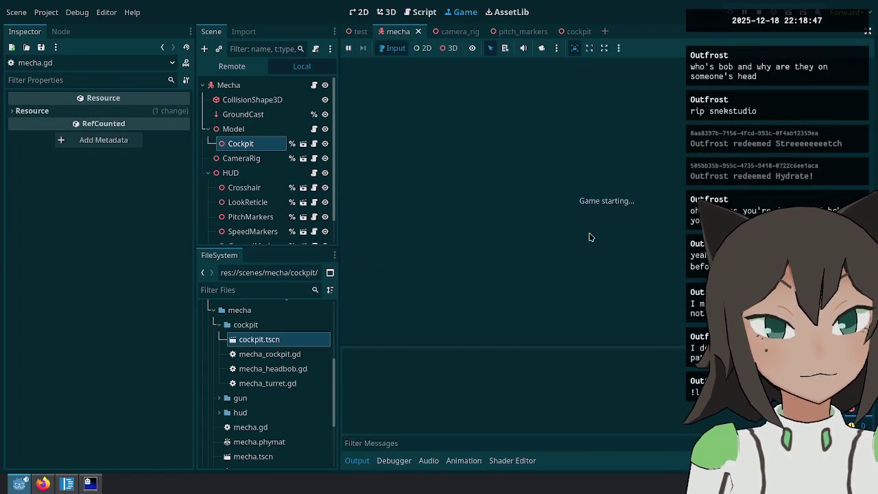
double_click(554, 189)
double_click(515, 189)
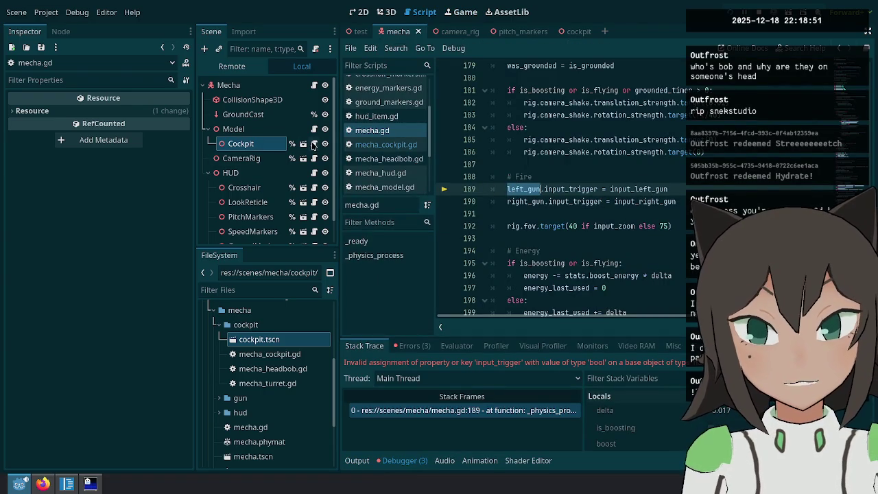
click(305, 143)
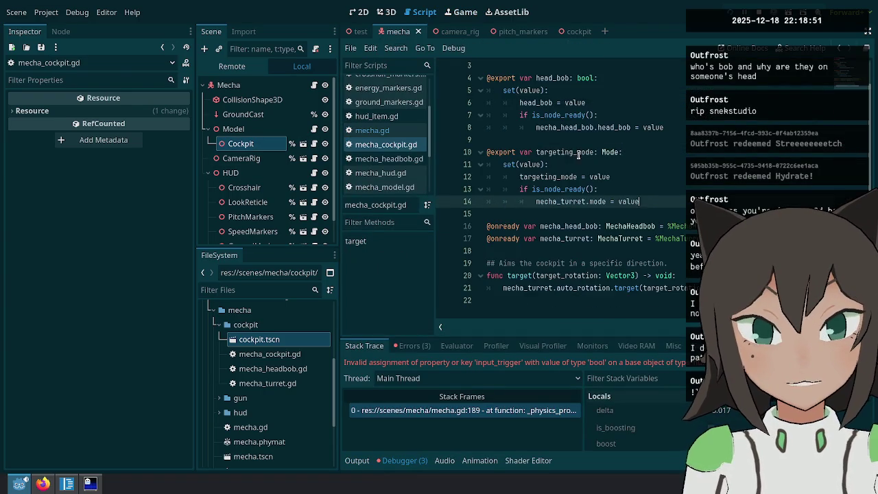
click(303, 143)
click(262, 160)
shift+click(261, 147)
mouse_move(262, 150)
mouse_down()
mouse_move(559, 237)
mouse_move(561, 252)
mouse_up()
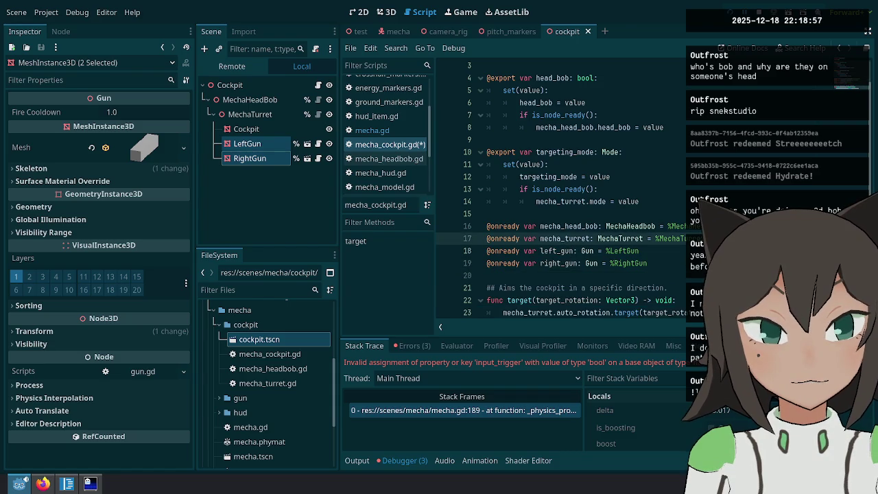
Step: Strip the mecha_ prefix from the head_bob and turret declarations on lines 16–17
click(684, 251)
key(ctrl+s)
click(564, 226)
key(ctrl+shift+Left)
key(BackSpace)
key(Down)
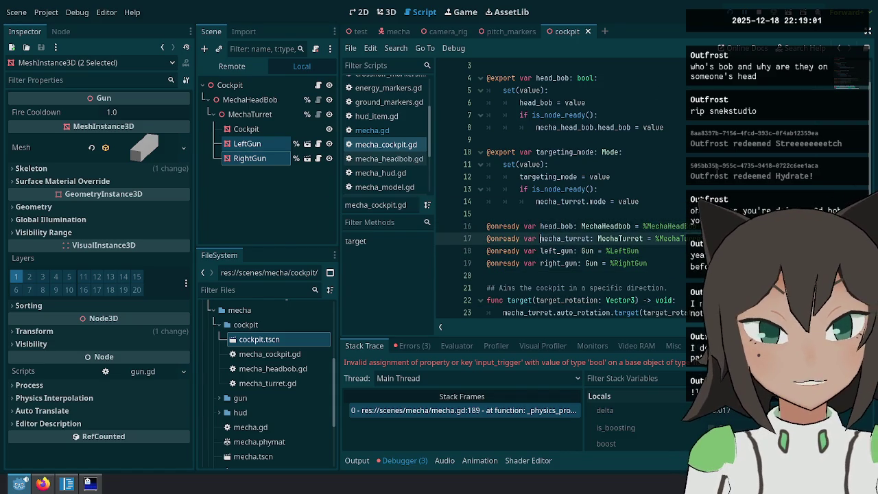
key(ctrl+shift+Left)
key(BackSpace)
Step: Rename every mecha_turret usage to turret, remove the line 8 prefix, and save
scroll(665, 201, down, 1)
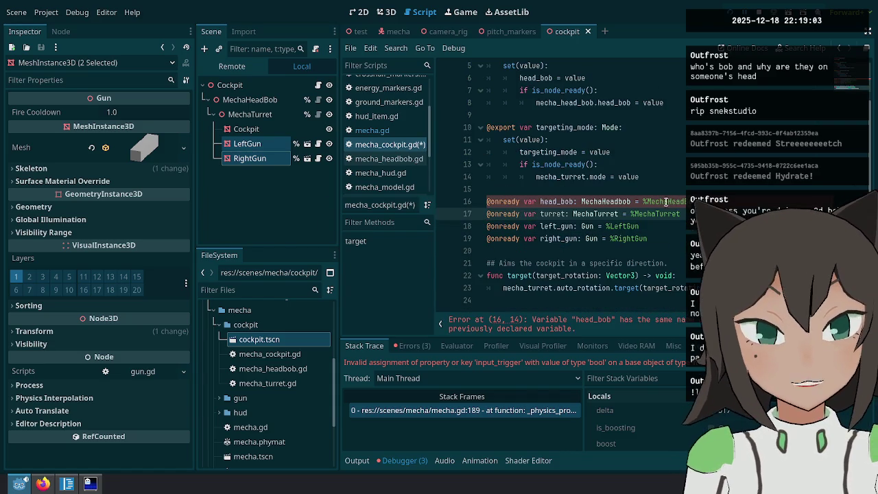
click(529, 288)
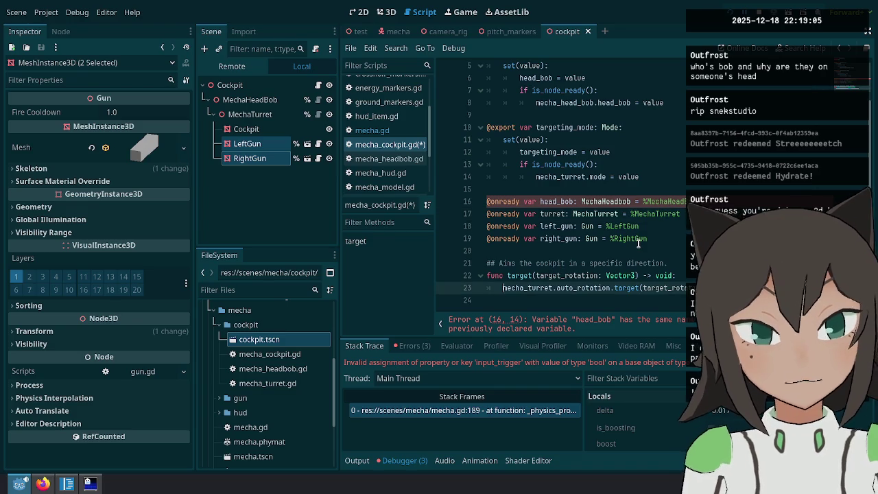
key(ctrl+shift+Right)
key(ctrl+d)
text(turret)
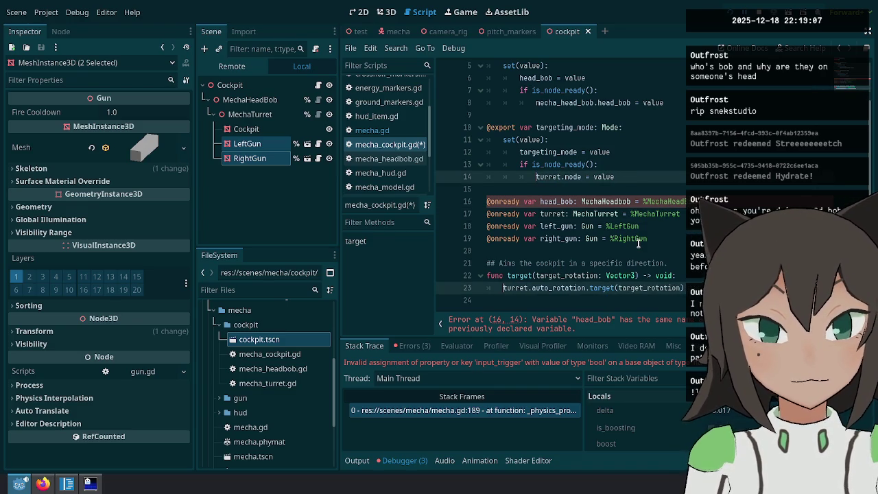
click(647, 237)
scroll(575, 224, up, 2)
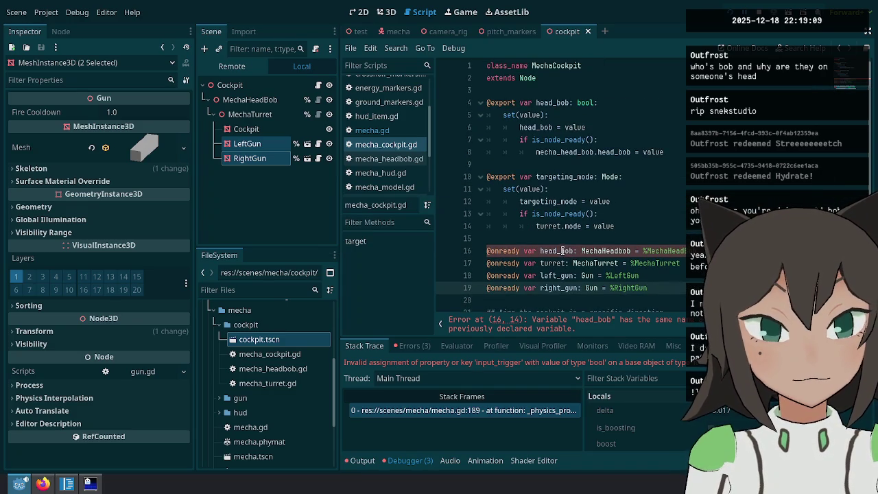
click(561, 152)
key(BackSpace)
key(BackSpace)
key(BackSpace)
key(ctrl+s)
Step: Rename the exported head_bob bool on line 4 to is_bobbing
mouse_move(574, 215)
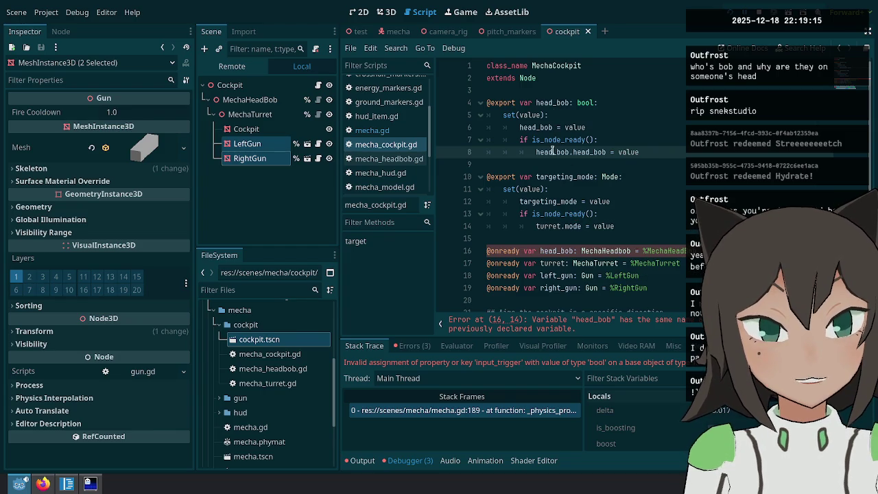
double_click(556, 102)
key(Left)
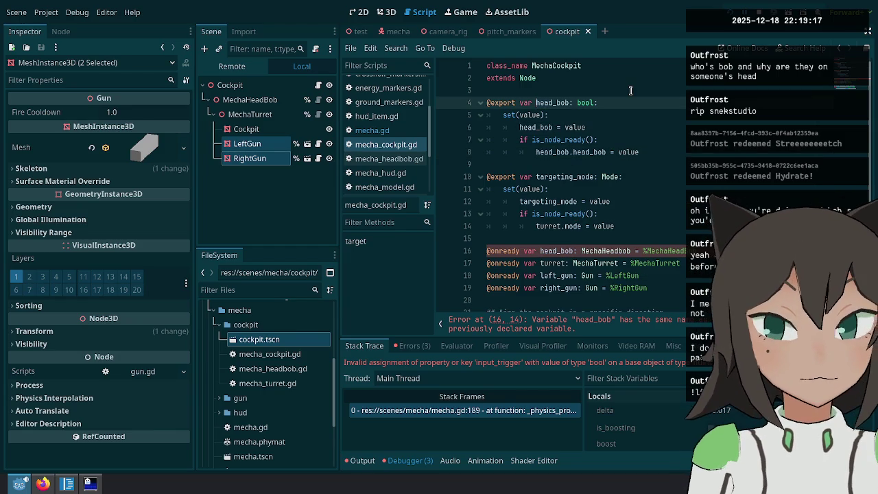
text(is_bobbing)
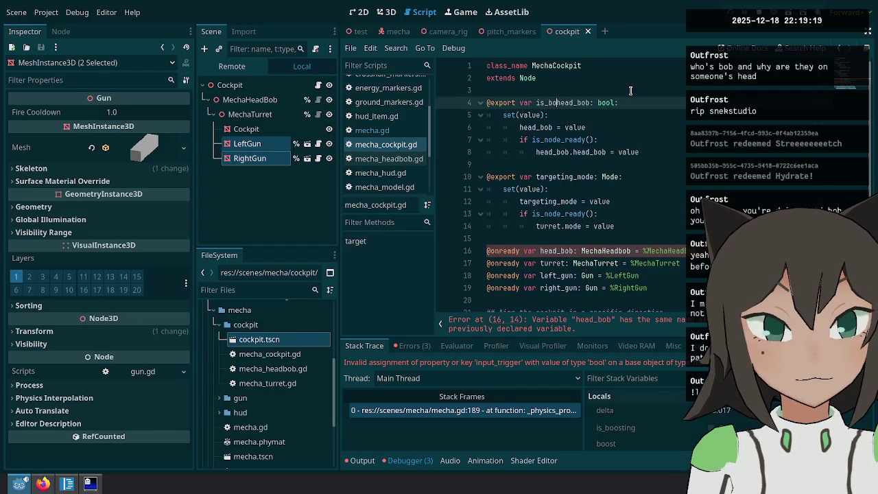
key(ctrl+Delete)
key(Down)
key(Down)
key(Home)
Step: Update the setter lines 6 and 8 to use is_bobbing instead of head_bob
key(ctrl+shift+Right)
text(is_bobbing)
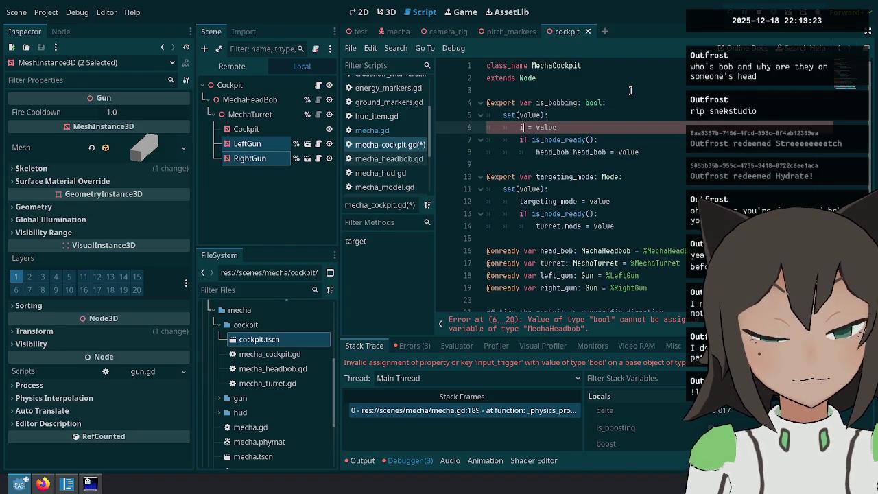
key(ctrl+shift+Left)
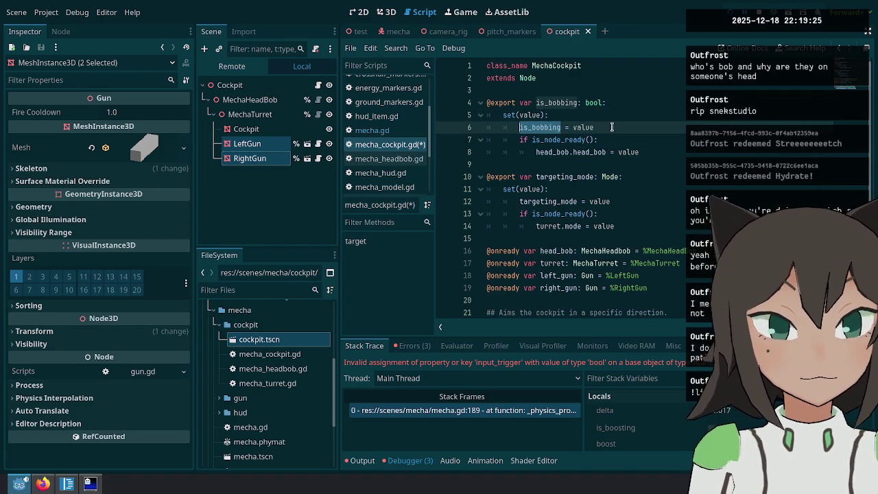
key(ctrl+c)
double_click(589, 152)
key(ctrl+v)
scroll(569, 205, down, 2)
click(543, 288)
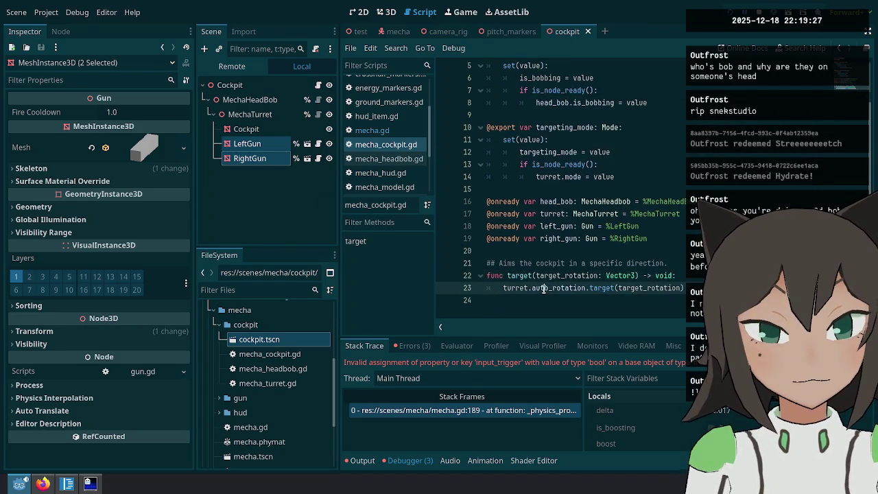
scroll(543, 289, up, 2)
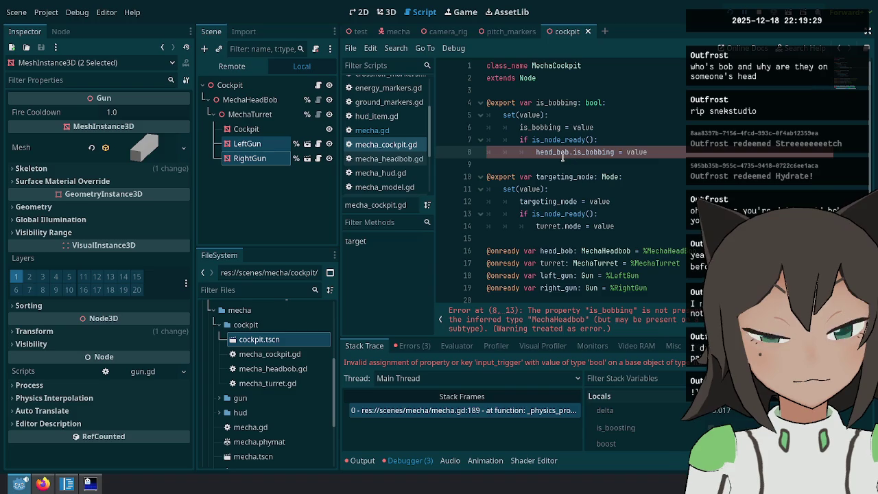
Step: In mecha_headbob.gd, rename the head_bob declaration and its line 10 check to is_bobbing
ctrl+click(556, 152)
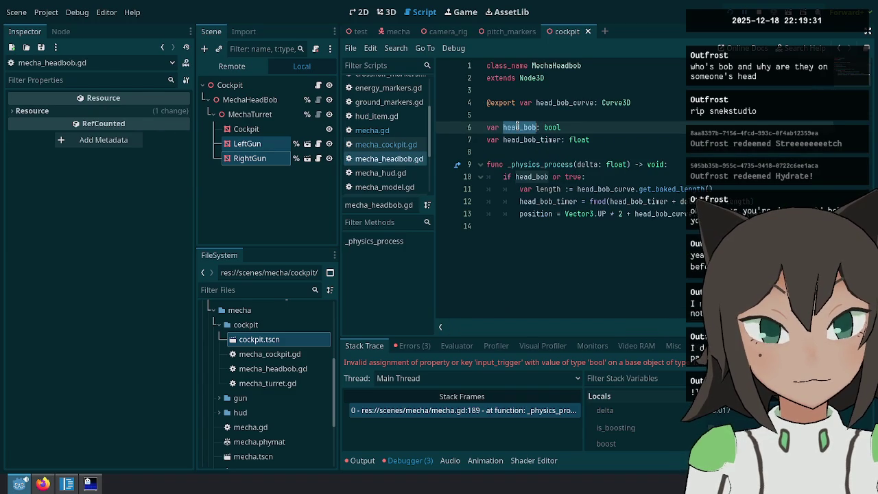
text(is_bobbing)
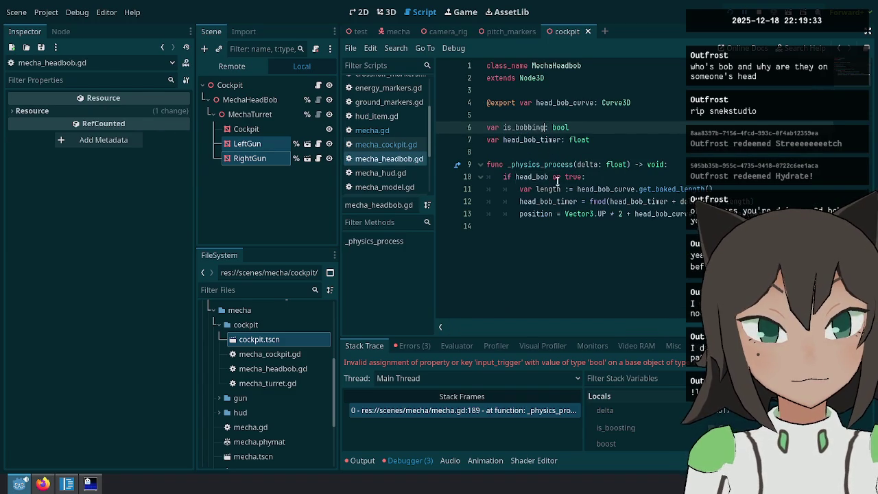
click(533, 175)
double_click(533, 176)
key(ctrl+v)
Step: Rename head_bob_timer to bobbing_timer, restoring head_bob_curve on line 11
click(541, 139)
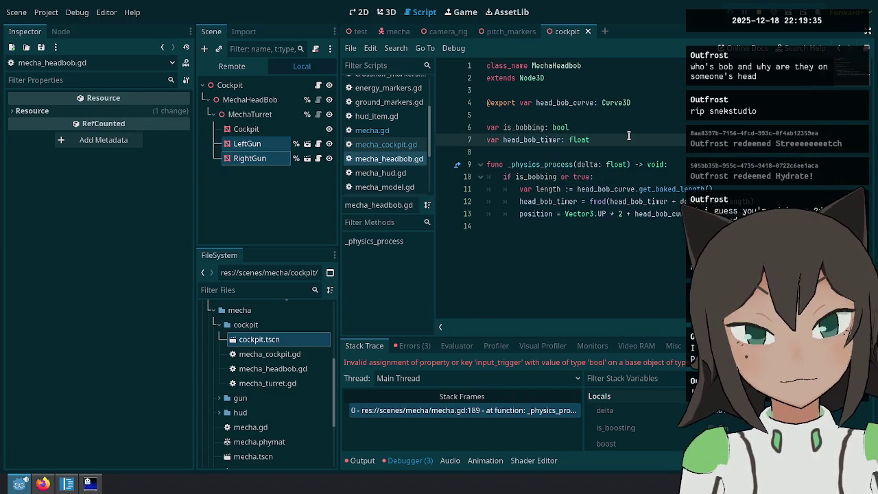
key(ctrl+shift+Left)
key(ctrl+d)
key(ctrl+d)
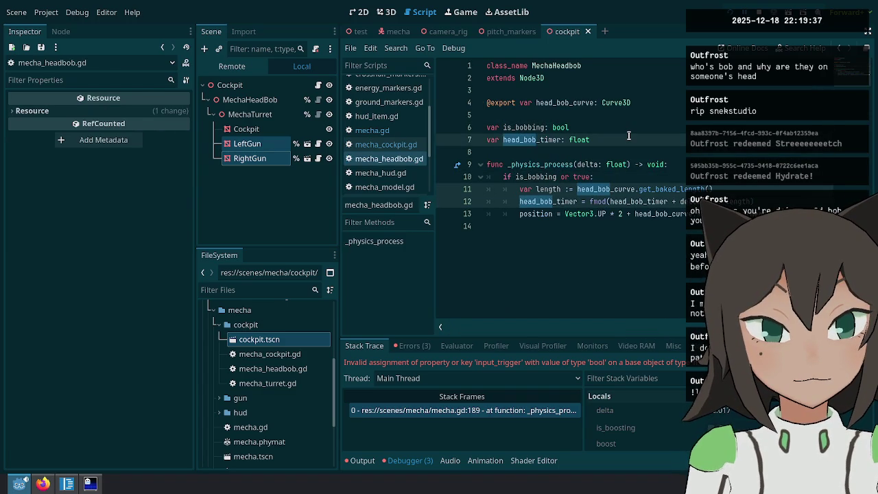
text(bobbing)
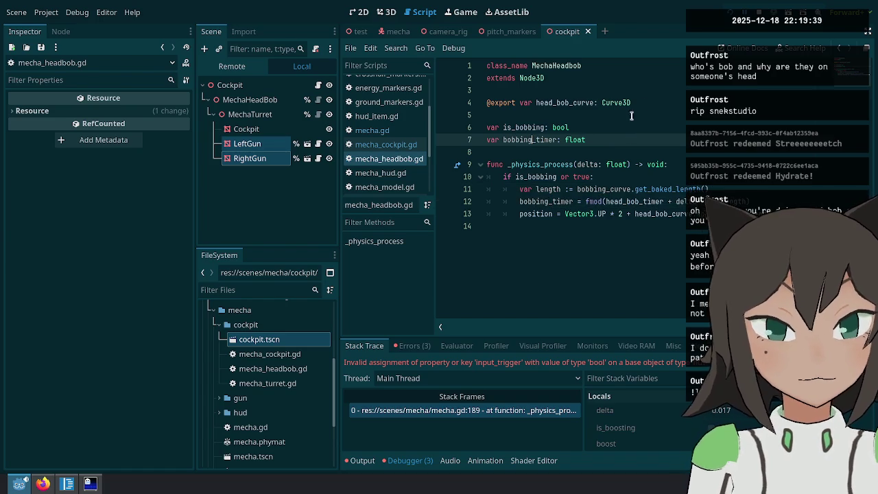
double_click(563, 102)
key(ctrl+c)
double_click(598, 189)
key(ctrl+v)
Step: Fix the timer name inside fmod on line 12 to bobbing_timer, save, and run the game
double_click(662, 213)
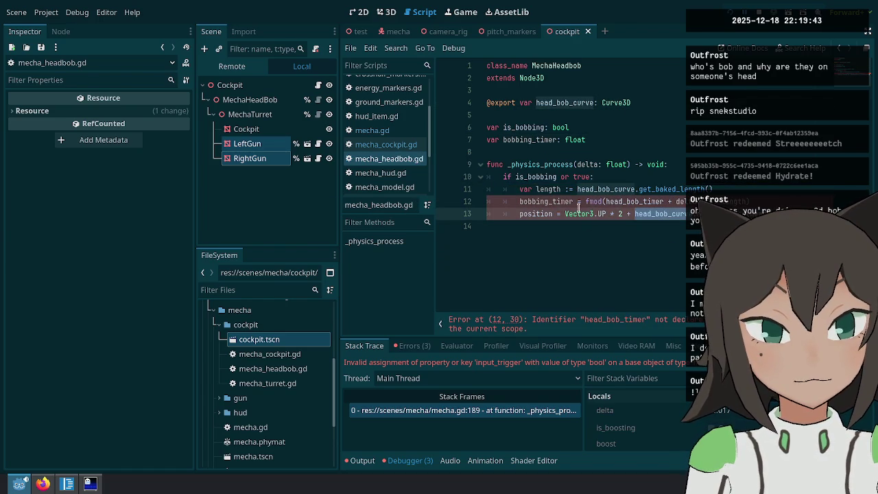
double_click(546, 202)
key(ctrl+c)
double_click(631, 202)
key(ctrl+v)
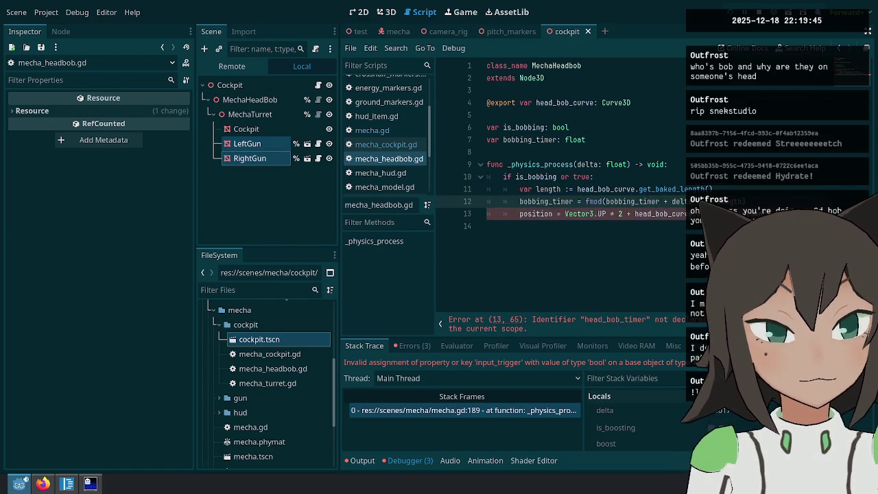
key(ctrl+s)
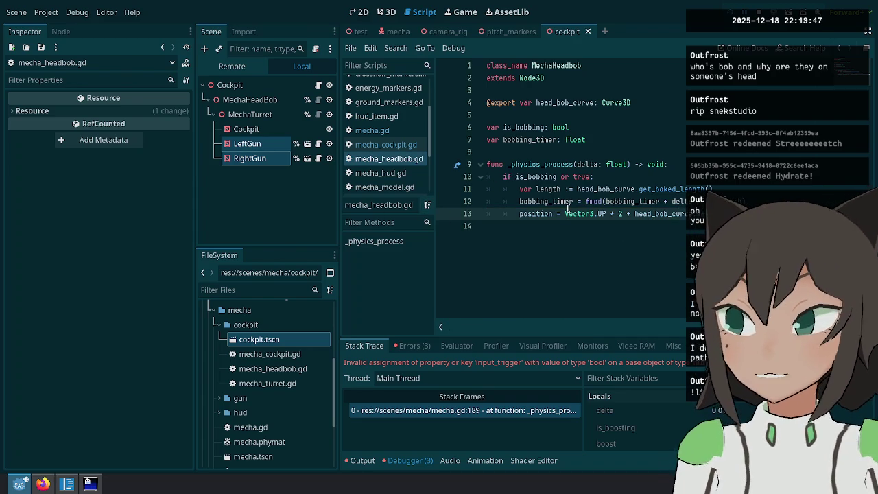
click(547, 229)
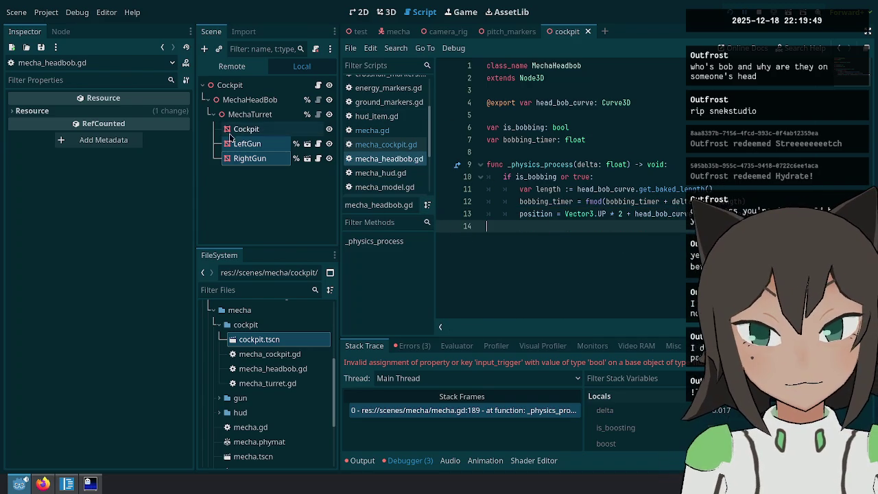
key(F5)
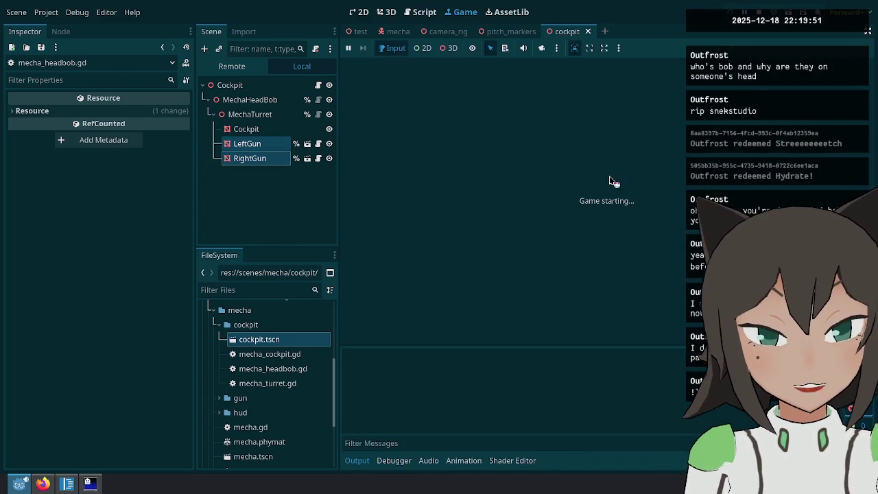
Step: Prefix left_gun and right_gun on mecha.gd lines 189–190 with 'cockpit.', save, relaunch, then pause
text(cockpit.)
key(Escape)
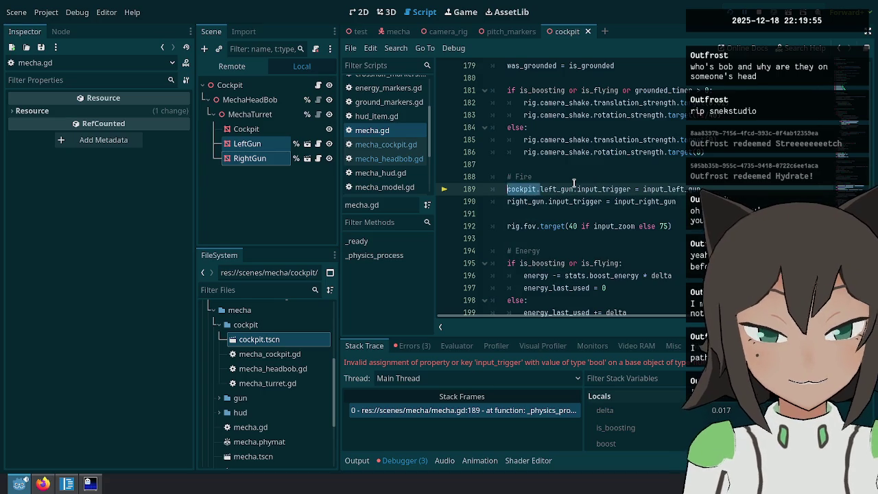
key(Down)
text(cockpit.)
key(ctrl+s)
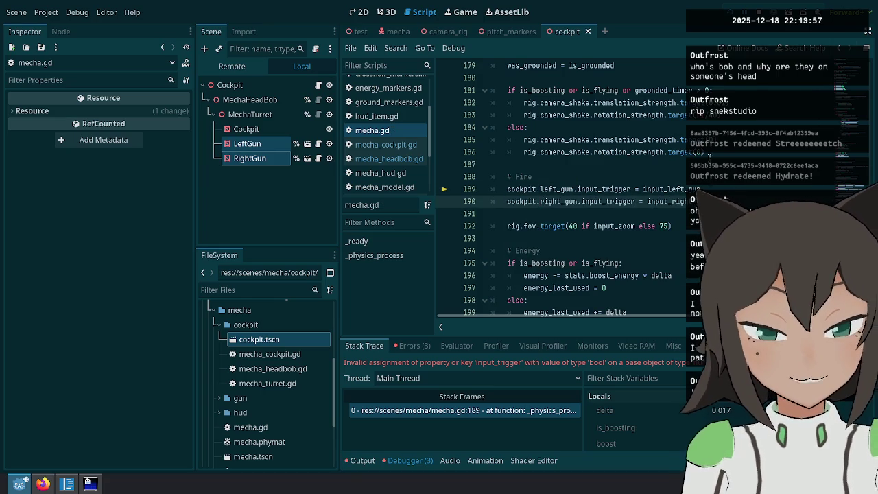
key(F5)
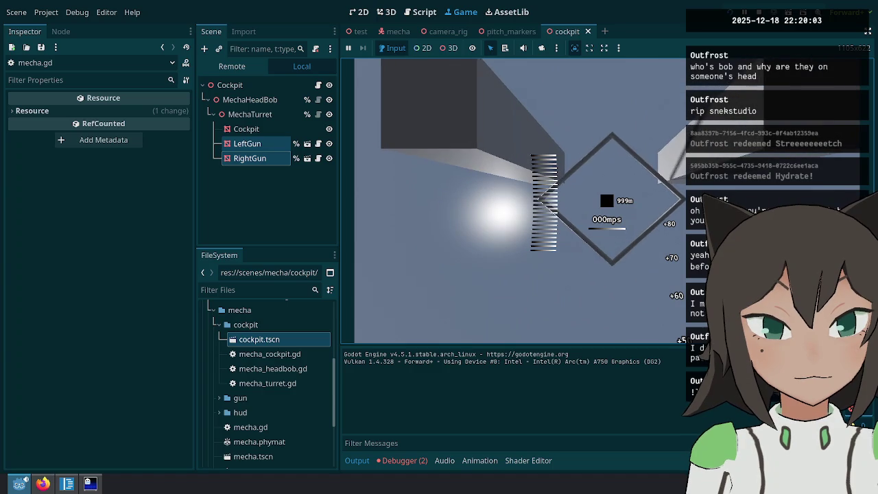
key(Escape)
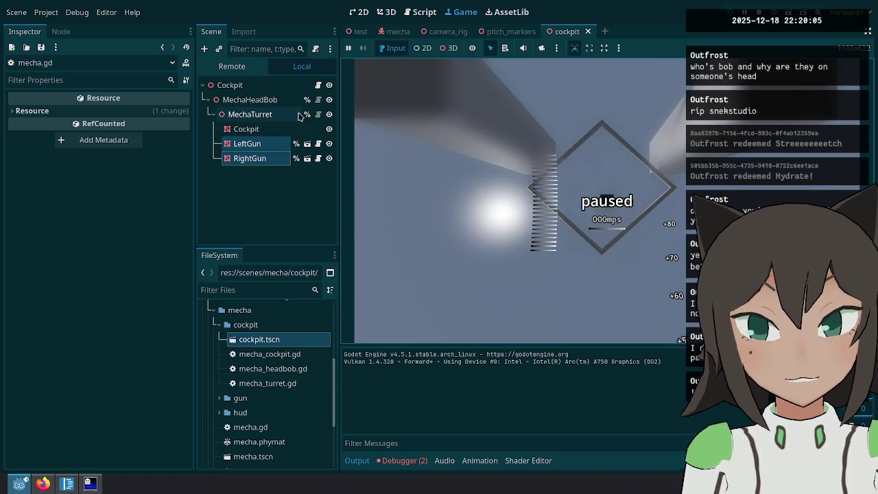
Step: Inspect the transforms of the Cockpit, MechaHeadBob and MechaTurret nodes
click(286, 86)
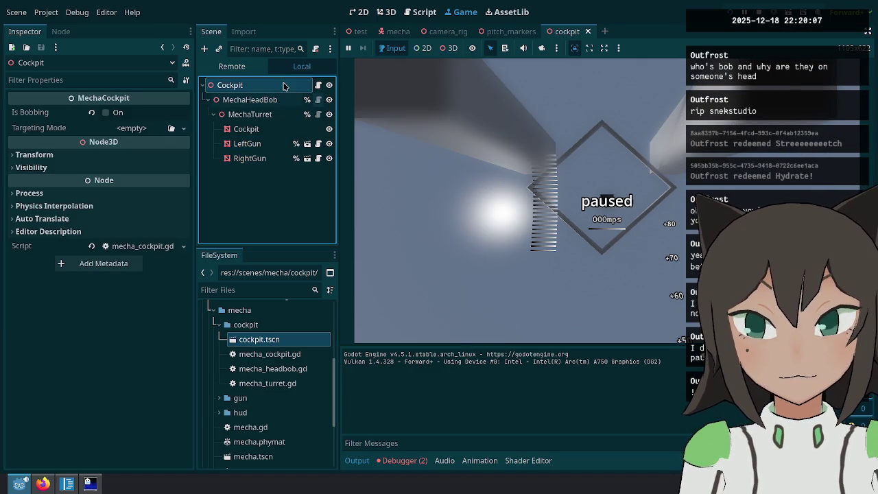
click(261, 100)
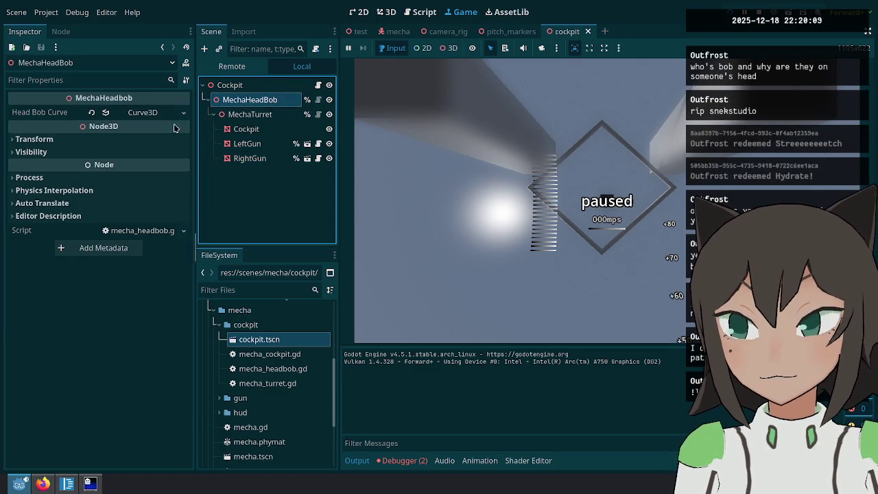
click(253, 115)
click(143, 135)
click(250, 100)
click(41, 139)
click(250, 85)
click(73, 152)
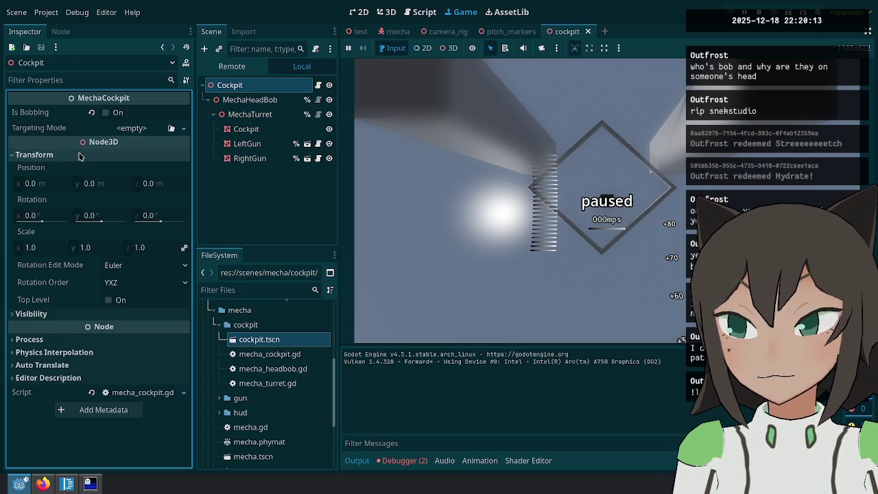
Step: Check the Model and Cockpit instance transforms in the mecha scene
click(398, 32)
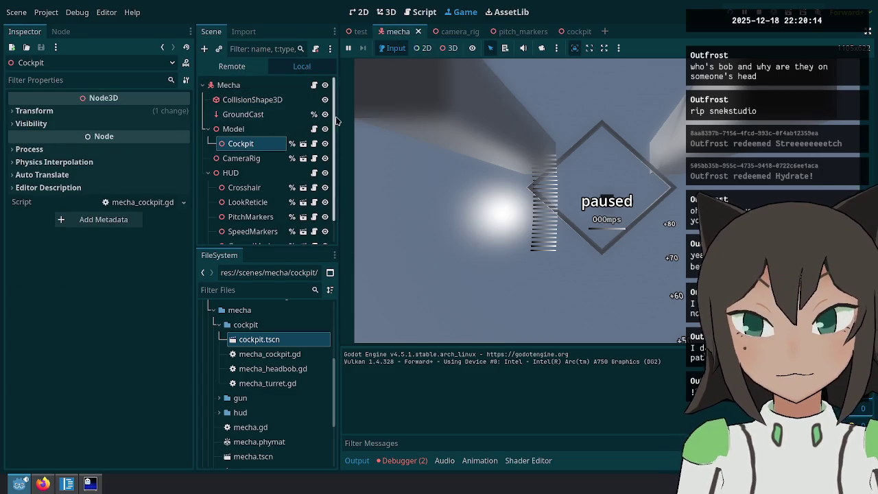
click(235, 129)
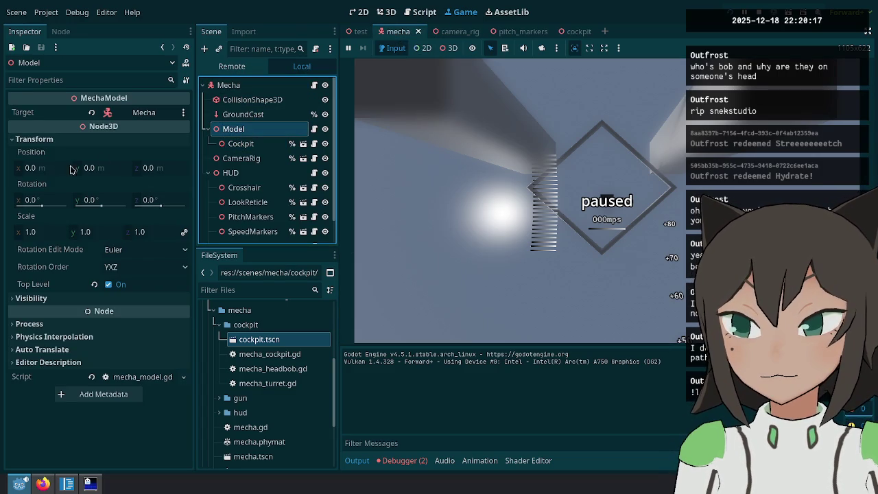
click(240, 143)
click(110, 111)
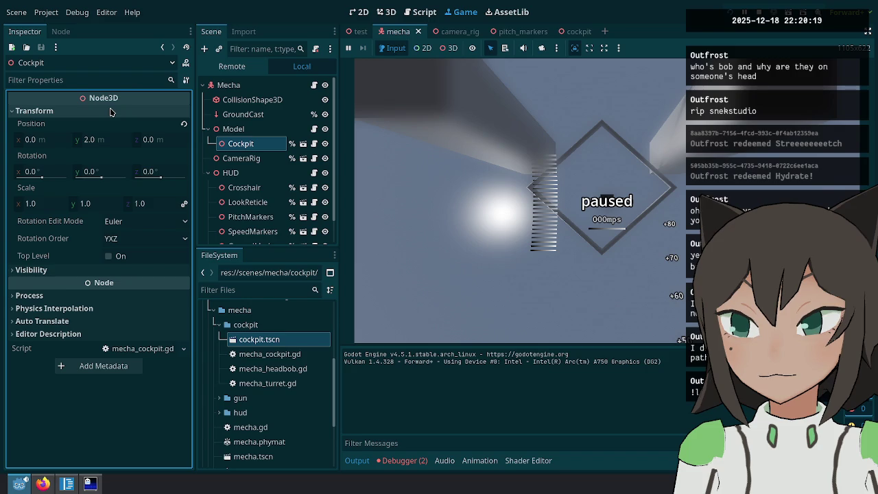
Step: Delete the Vector3.UP * 2 offset from line 13 of mecha_headbob.gd
click(302, 144)
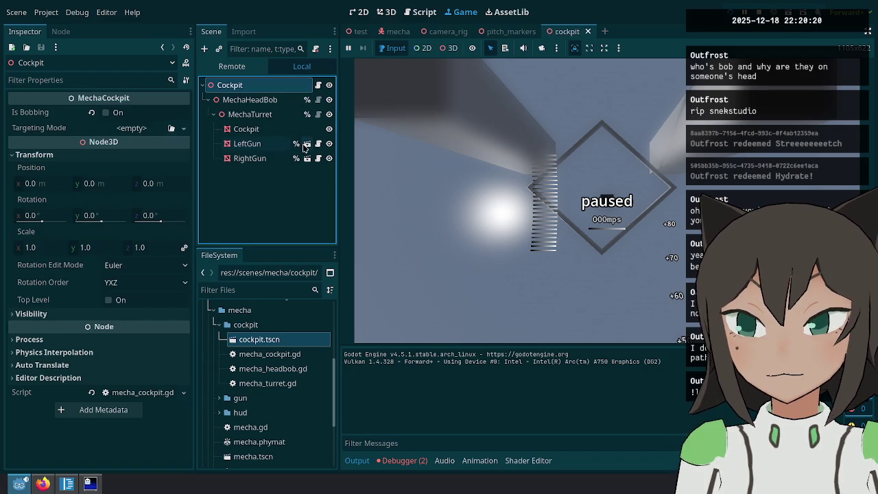
click(317, 99)
drag(634, 213, 564, 214)
key(BackSpace)
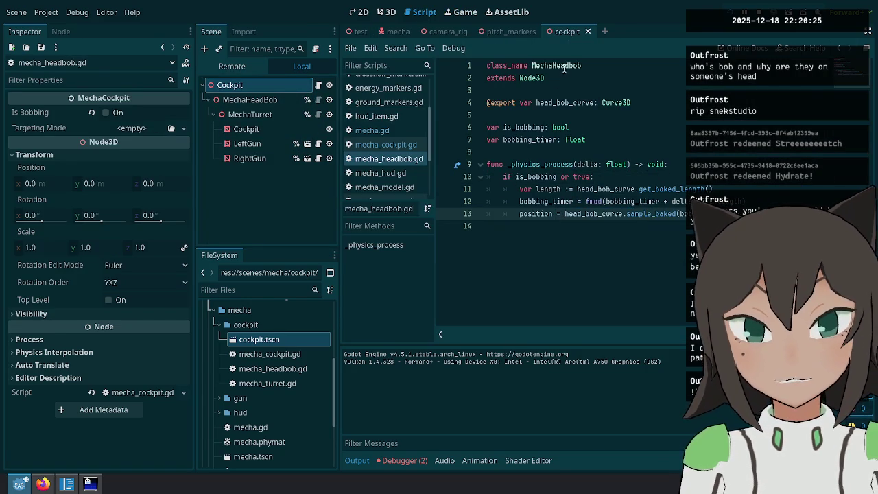
Step: Review the head-bob script, then open mecha_cockpit.gd from the Cockpit root node
drag(562, 69, 528, 228)
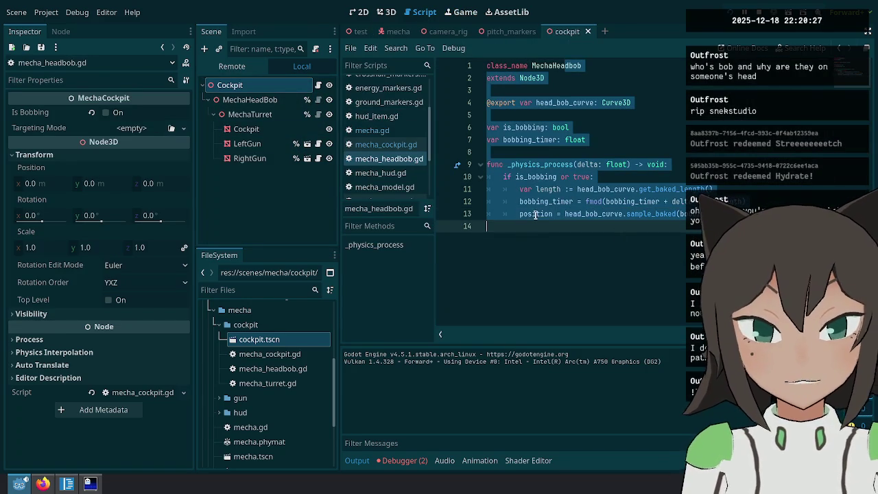
click(251, 100)
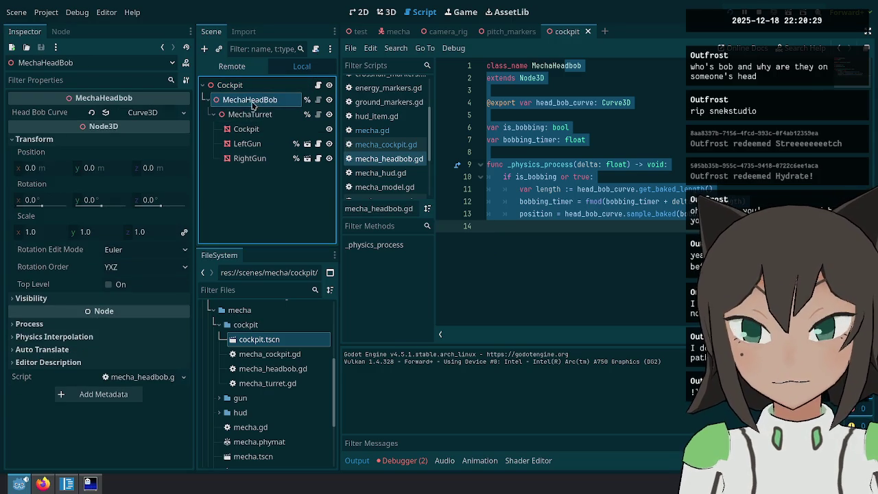
click(230, 85)
click(318, 85)
click(665, 278)
scroll(665, 280, down, 2)
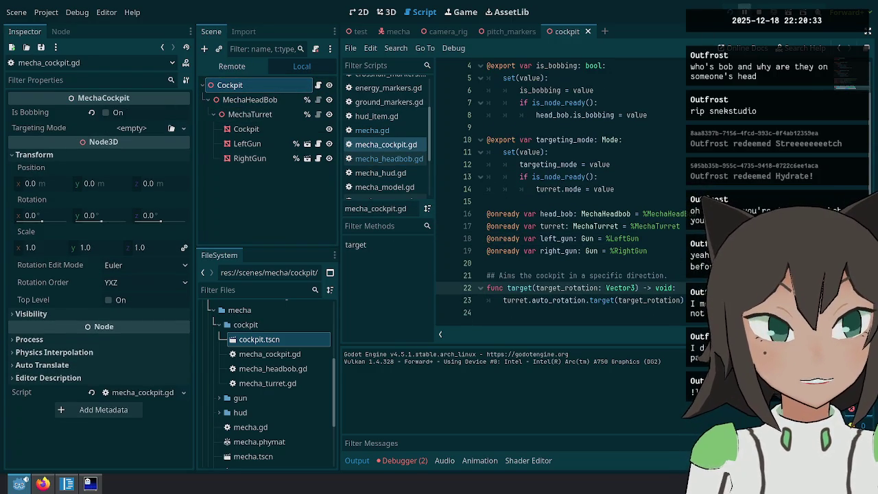
click(558, 218)
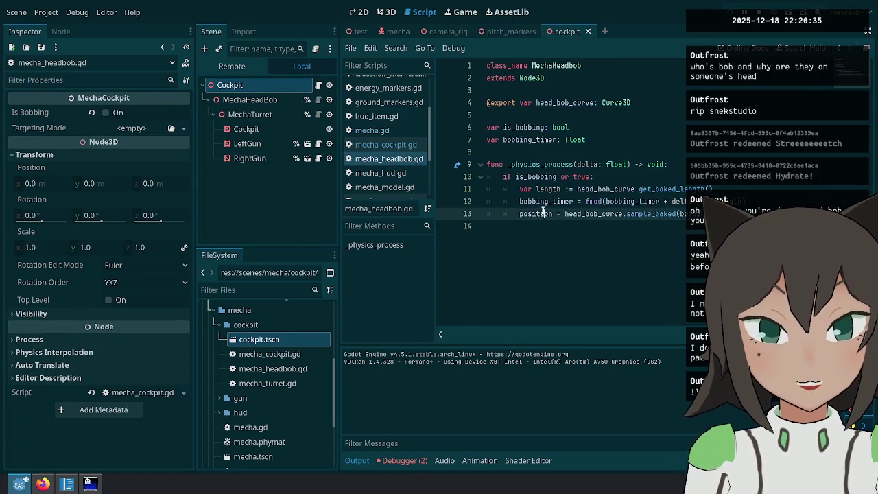
click(668, 163)
Step: Test-run the head bob, inspect head_bob_curve usage in mecha_headbob.gd, and relaunch the game
key(F6)
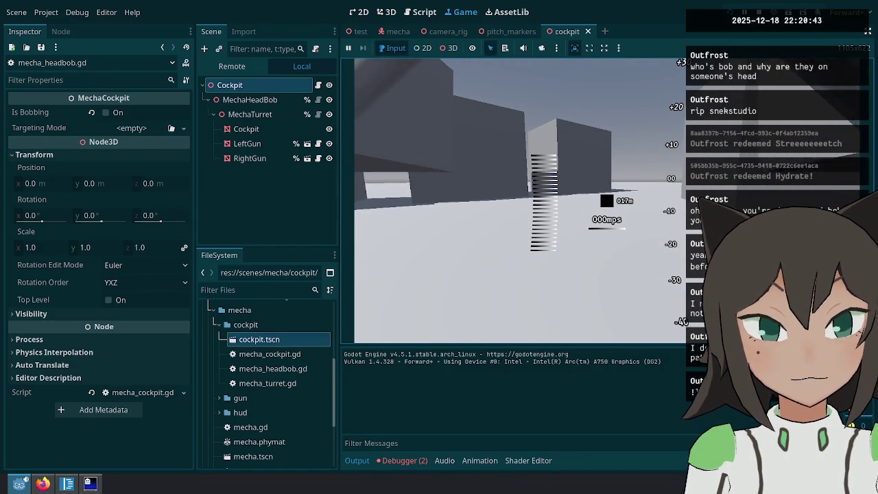
key(Escape)
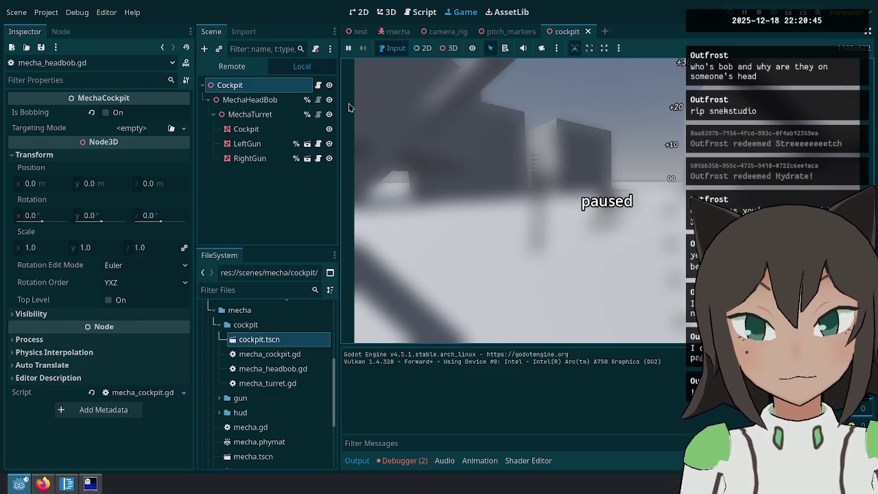
click(318, 100)
click(623, 201)
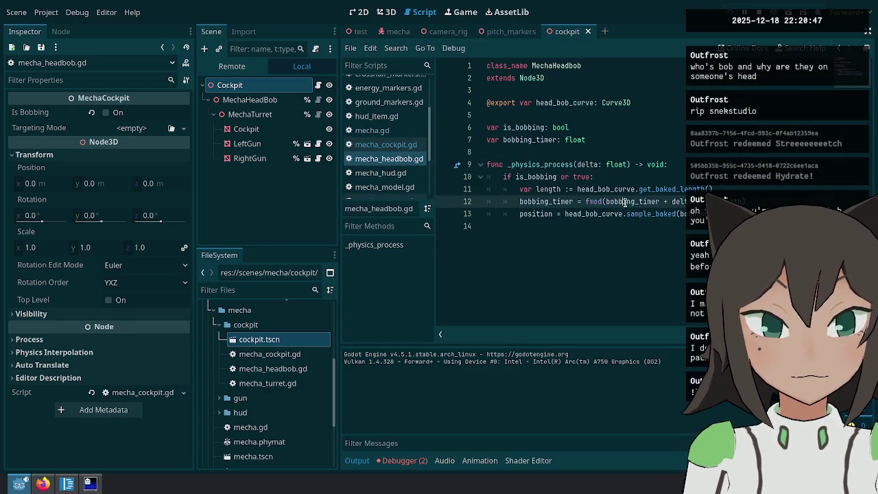
click(782, 194)
double_click(616, 189)
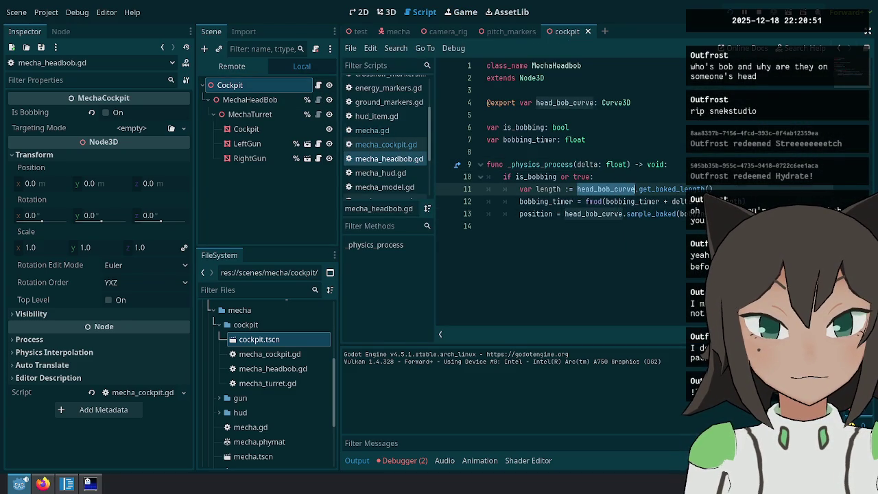
click(597, 214)
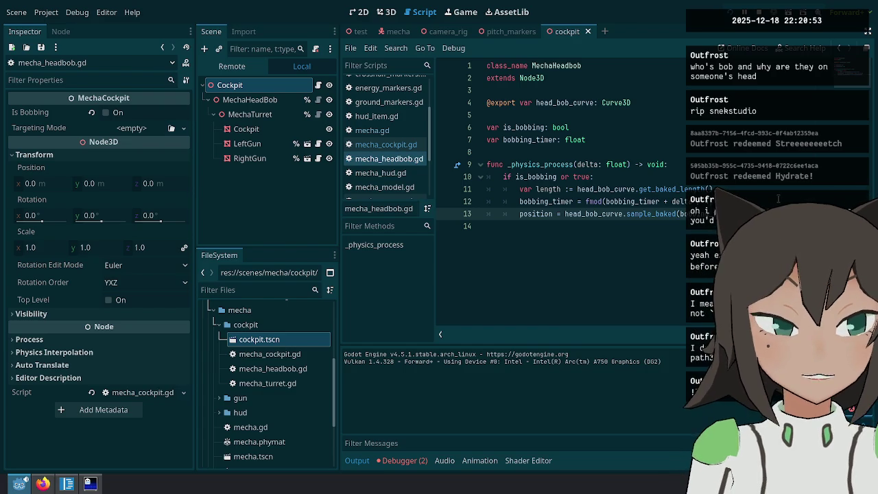
click(688, 151)
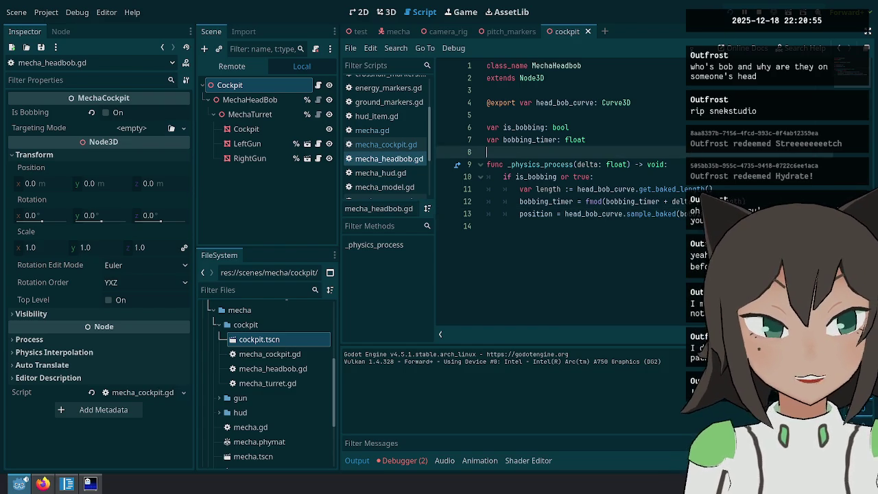
key(F5)
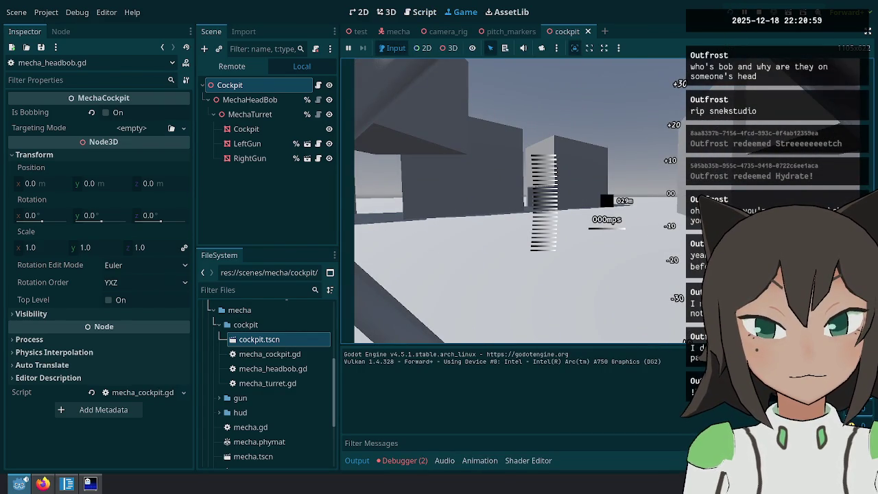
Step: Pause the game and jump from the Debugger's Errors list to the LeftGun error line
key(Escape)
click(405, 460)
click(414, 346)
double_click(457, 383)
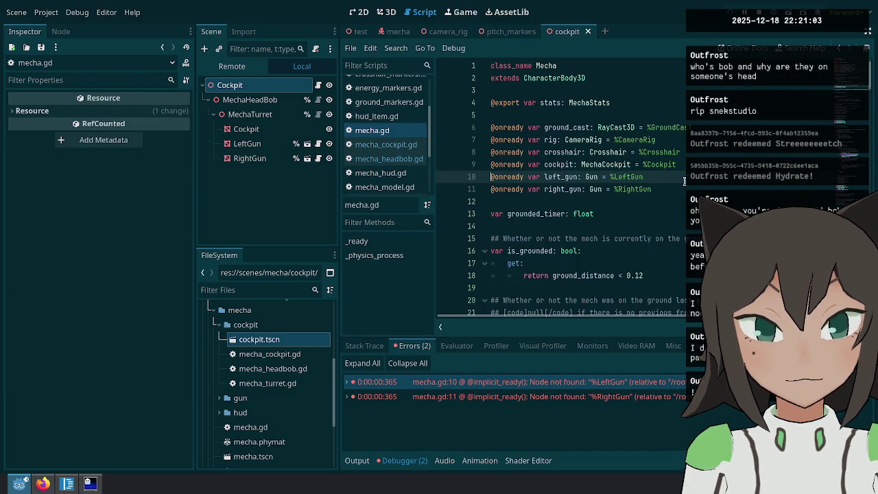
Step: Delete the left_gun and right_gun references in mecha.gd, test-run, stop, and open mecha_headbob.gd
click(684, 181)
key(ctrl+shift+k)
key(ctrl+shift+k)
key(F5)
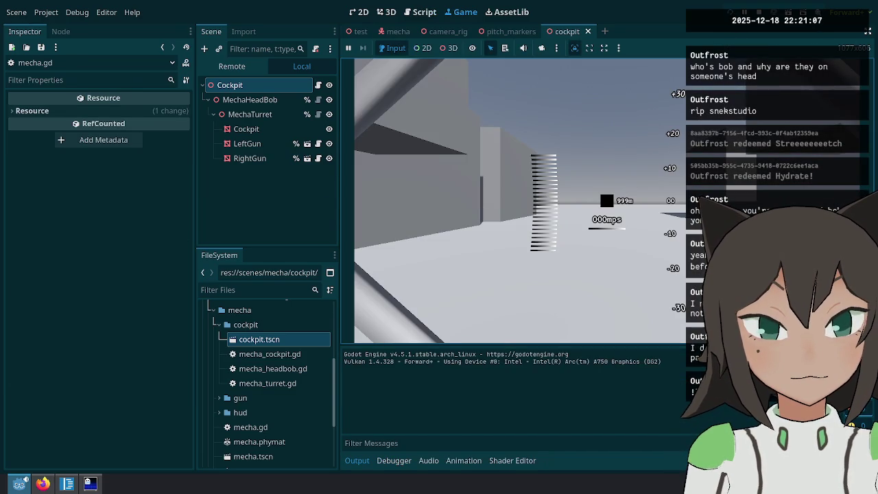
key(Escape)
key(F8)
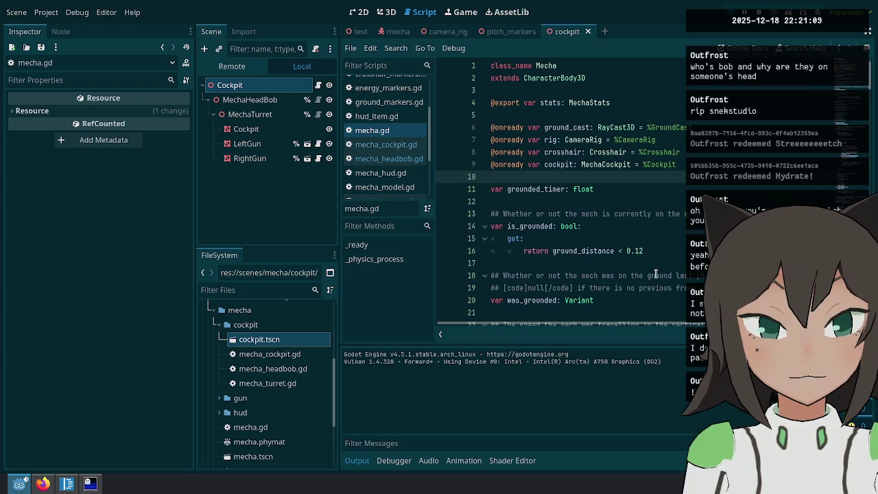
click(317, 98)
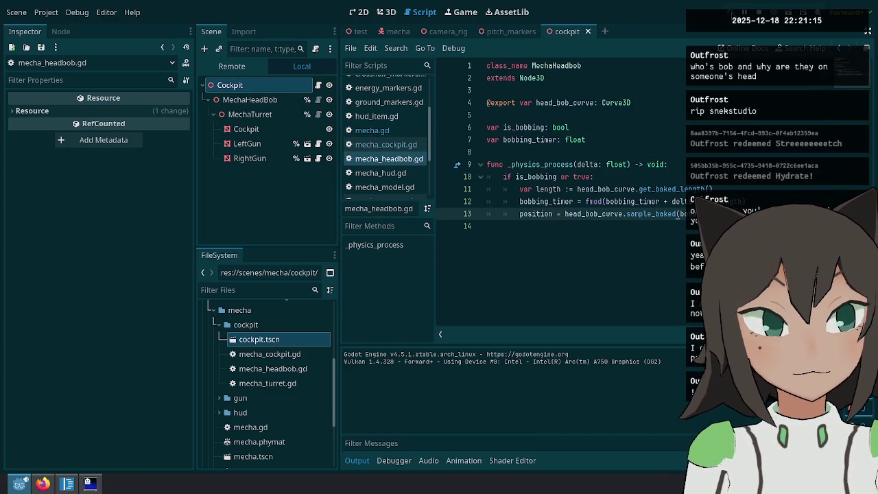
Step: Add a '*' multiplication to line 13 of mecha_headbob.gd and save the script
key(F5)
key(Escape)
key(F8)
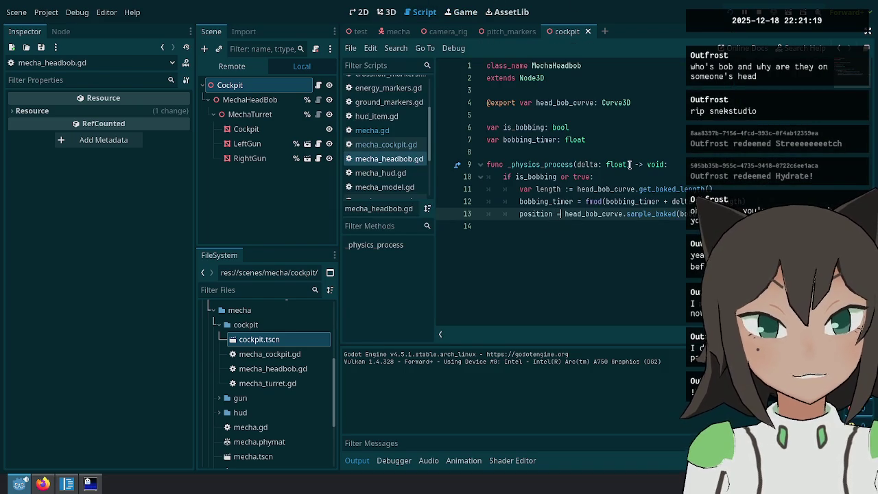
key(BackSpace)
key(Escape)
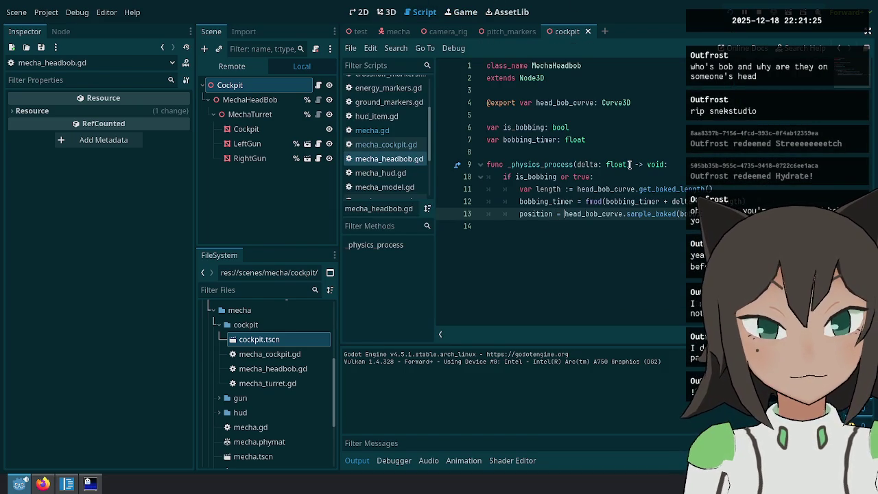
text(*)
key(ctrl+s)
Step: Make line 13 multiply by quaternion and run the game with the change
click(729, 14)
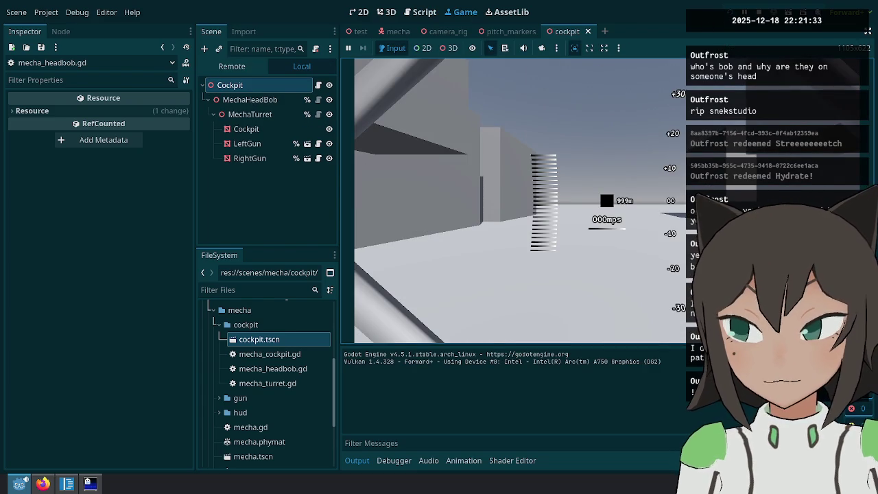
key(Escape)
click(418, 12)
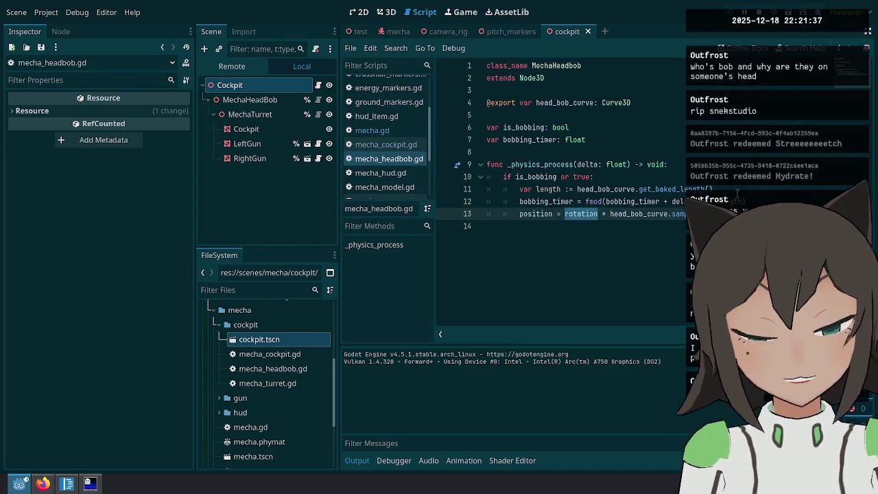
text(aternion)
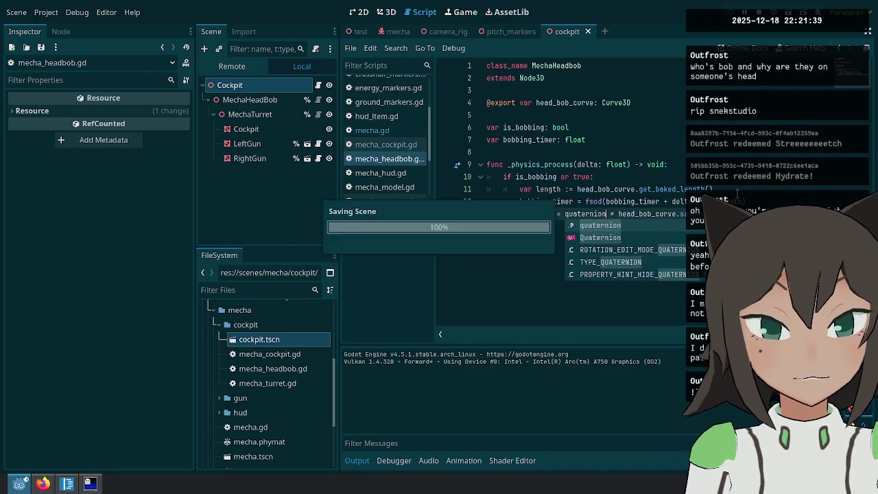
key(F5)
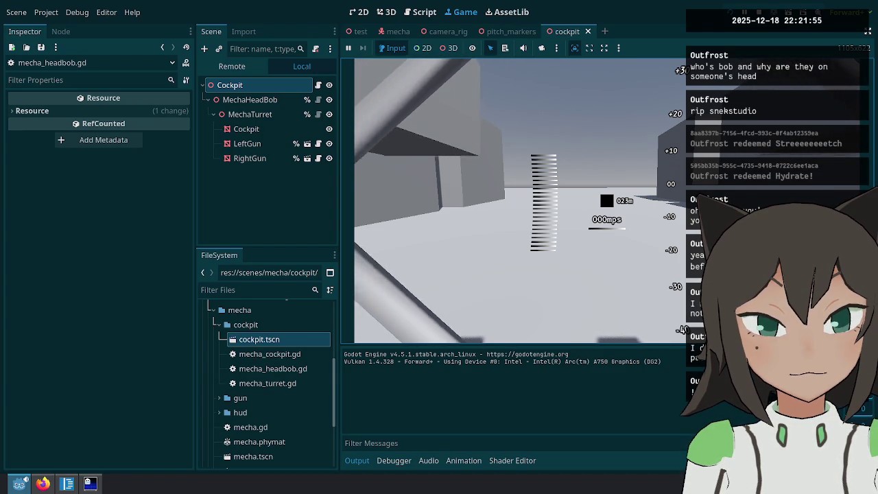
Step: Walk the mech forward with W to test the quaternion head bob against the script
key(w)
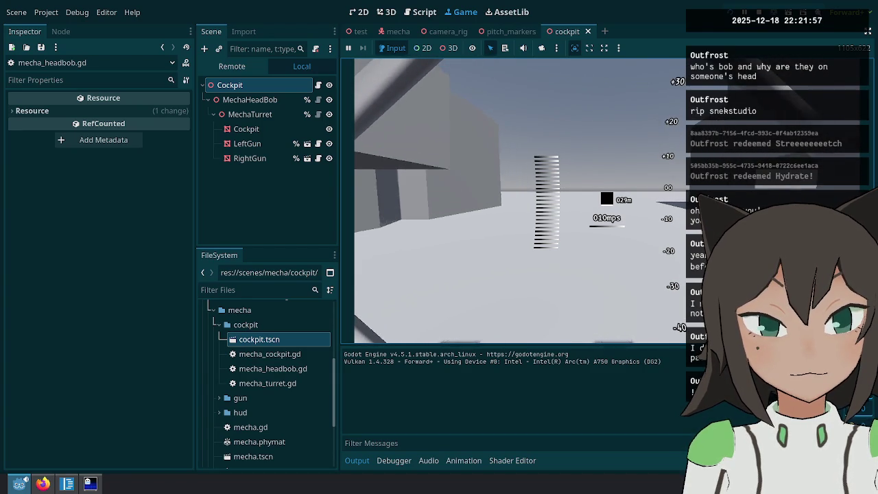
key(Escape)
click(317, 99)
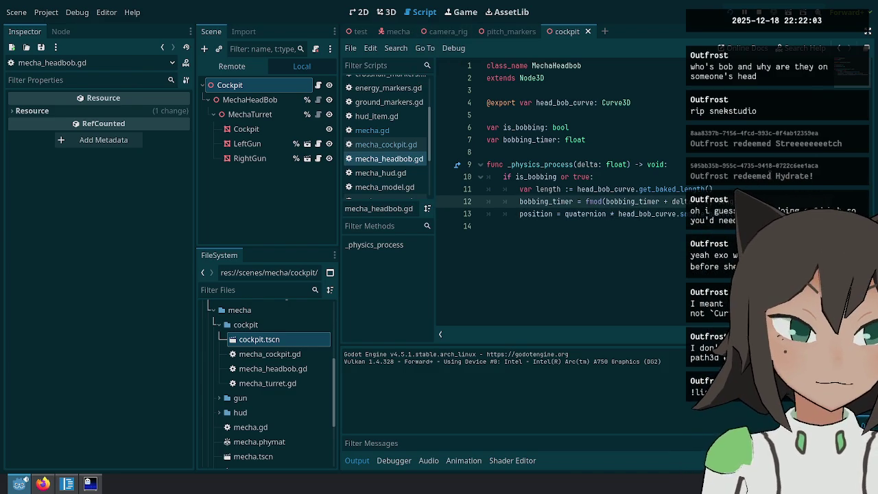
key(ctrl+F4)
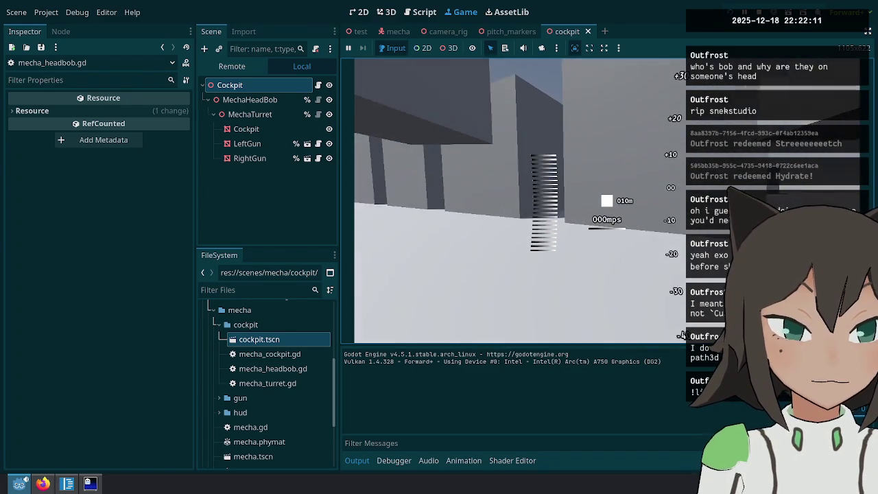
key(Escape)
click(421, 12)
Step: Remove the quaternion multiplication from line 13, rerun, pause, and view the Remote scene tree
click(567, 213)
drag(567, 213, 619, 213)
key(BackSpace)
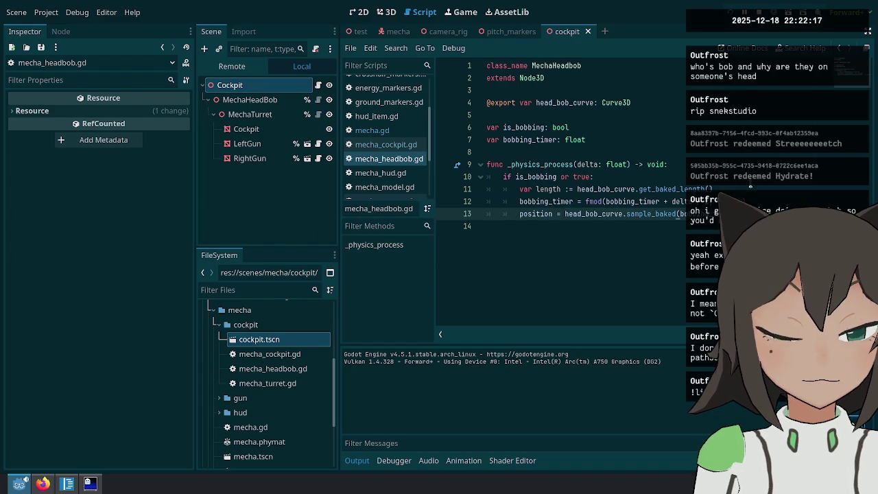
click(714, 15)
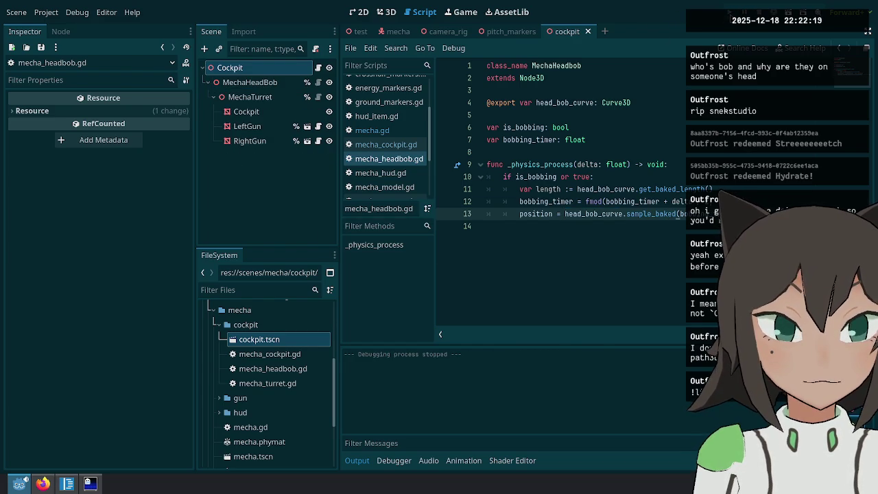
key(F5)
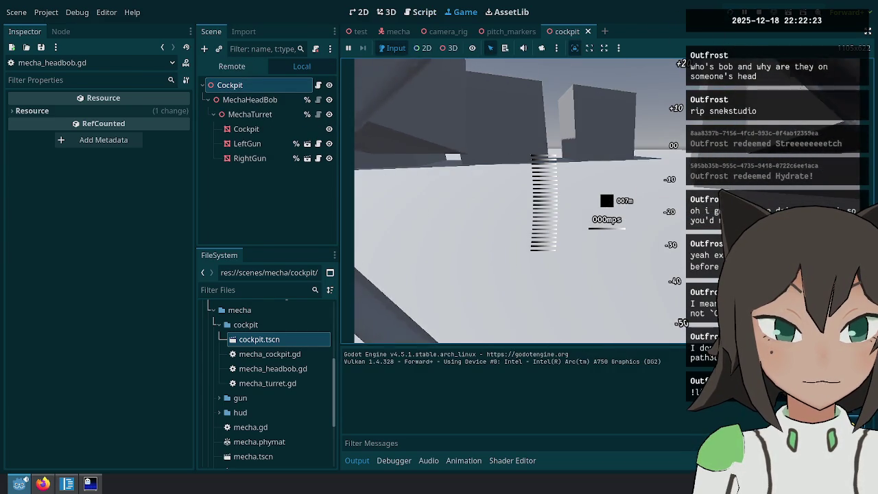
key(Escape)
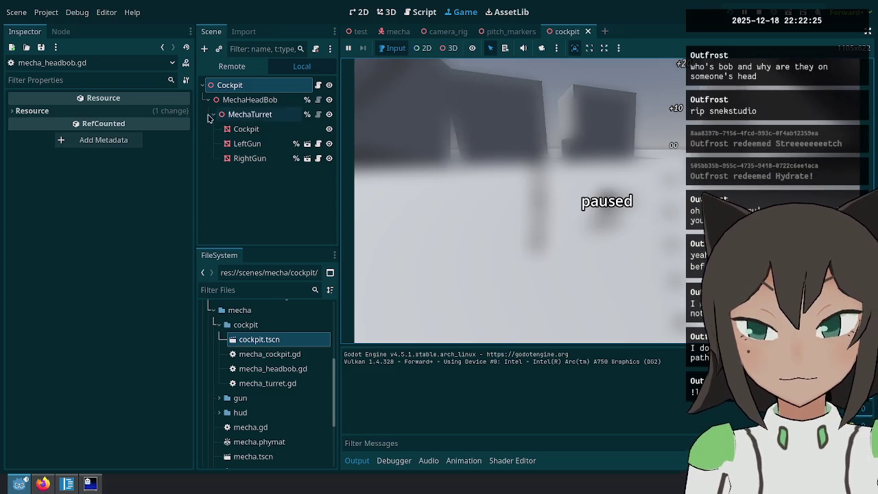
click(232, 66)
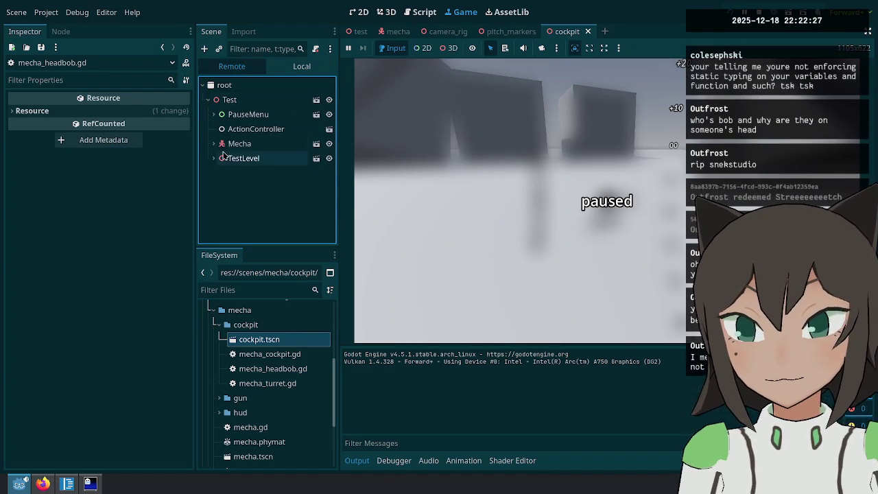